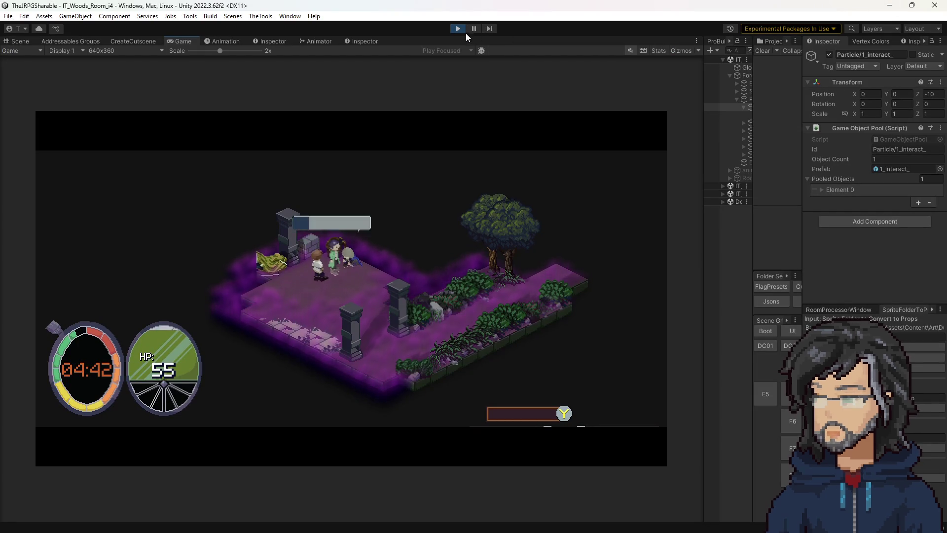
- Stop the play test and widen the Project/Console panel area
click(458, 29)
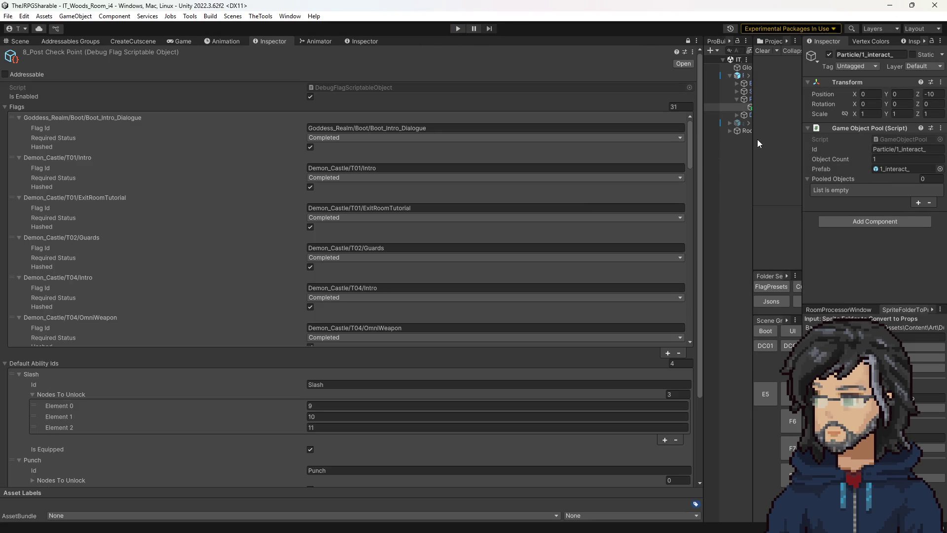
drag(704, 153, 471, 159)
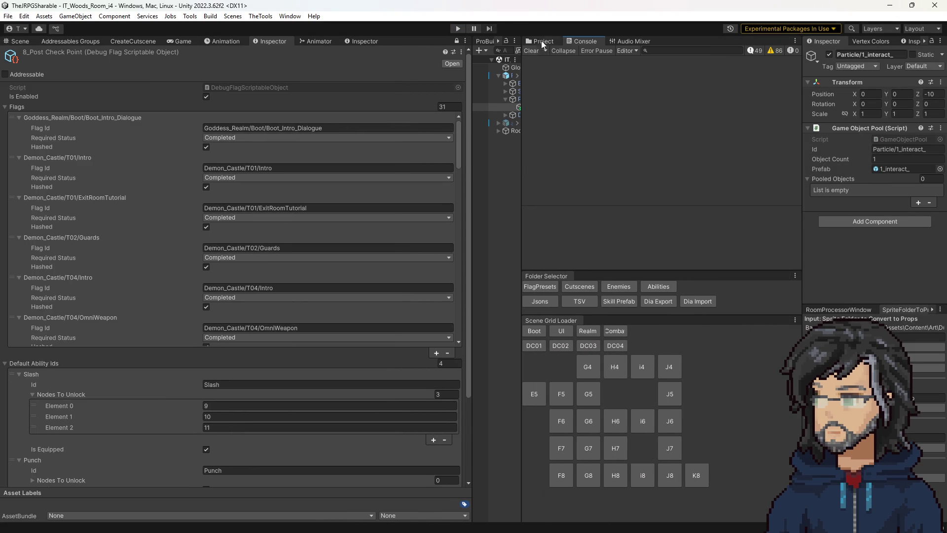
- Select the FirstReturn cutscene in the Cutscenes folder
click(543, 42)
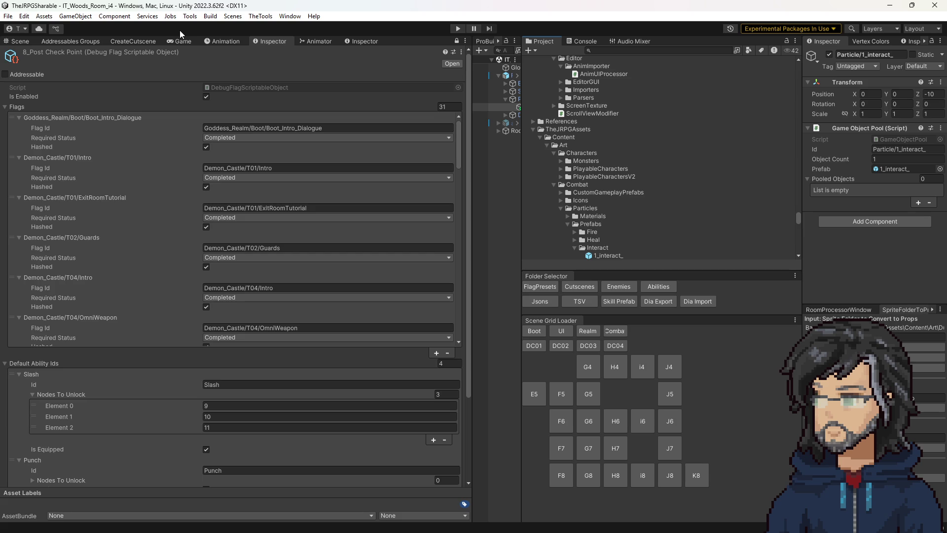
click(575, 286)
scroll(607, 163, down, 3)
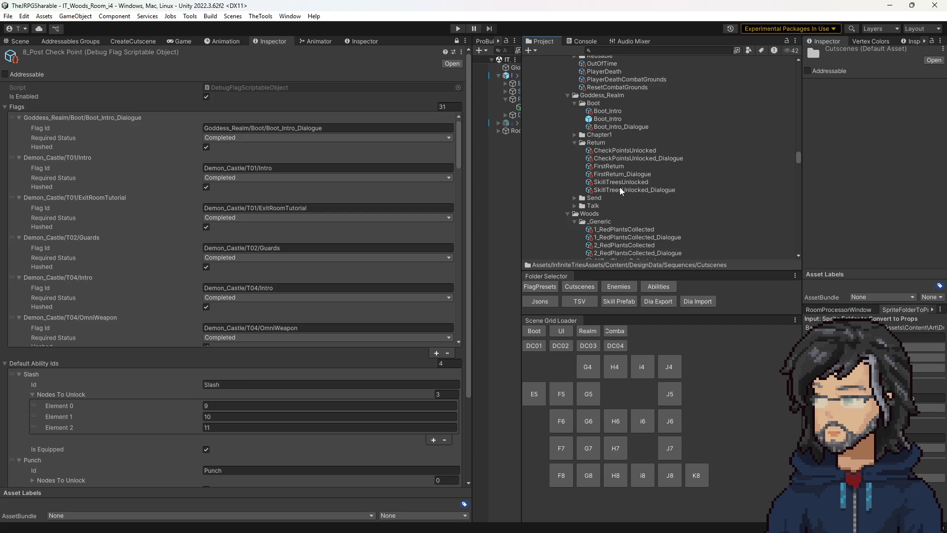
scroll(620, 191, down, 3)
click(608, 107)
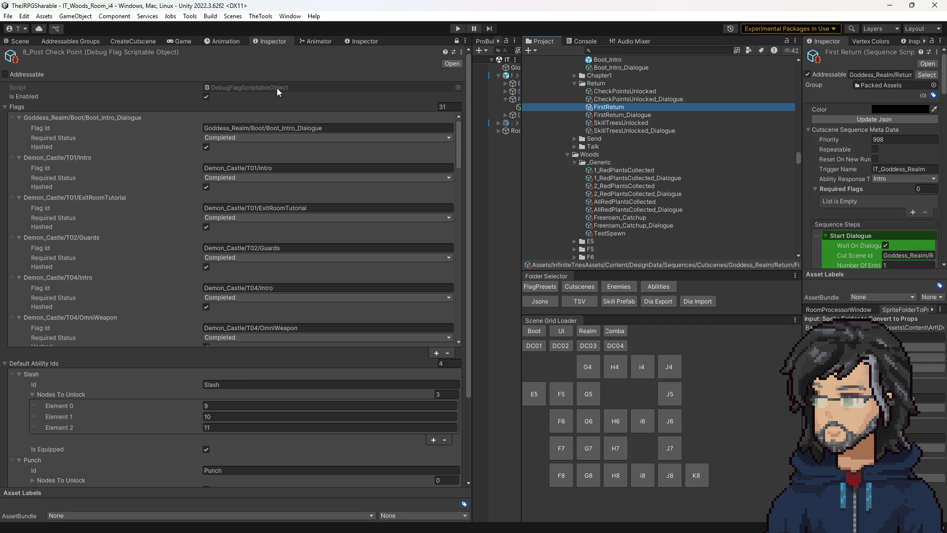
- Check FirstReturn's Play Particle Entity Id without changing it, then return to the woods scene
click(358, 42)
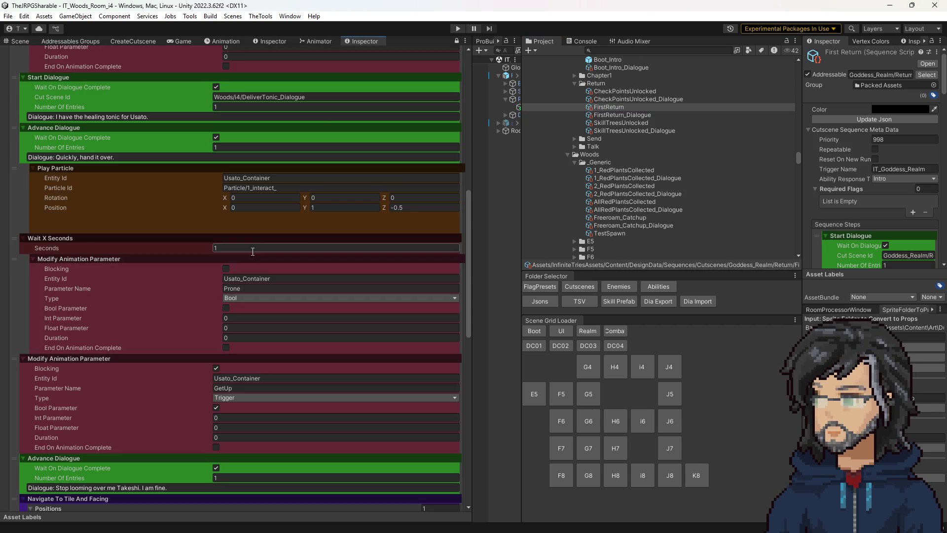
scroll(907, 169, down, 10)
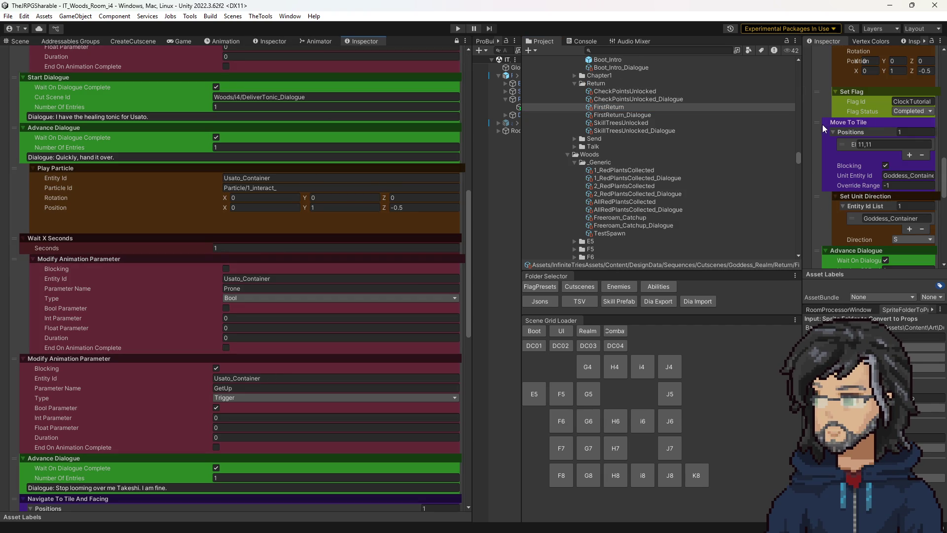
scroll(455, 42, down, 10)
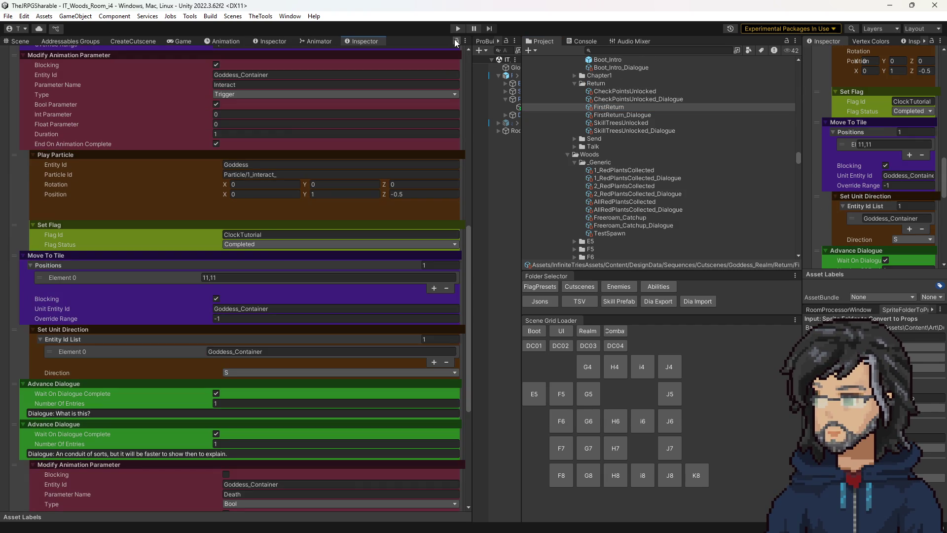
click(245, 166)
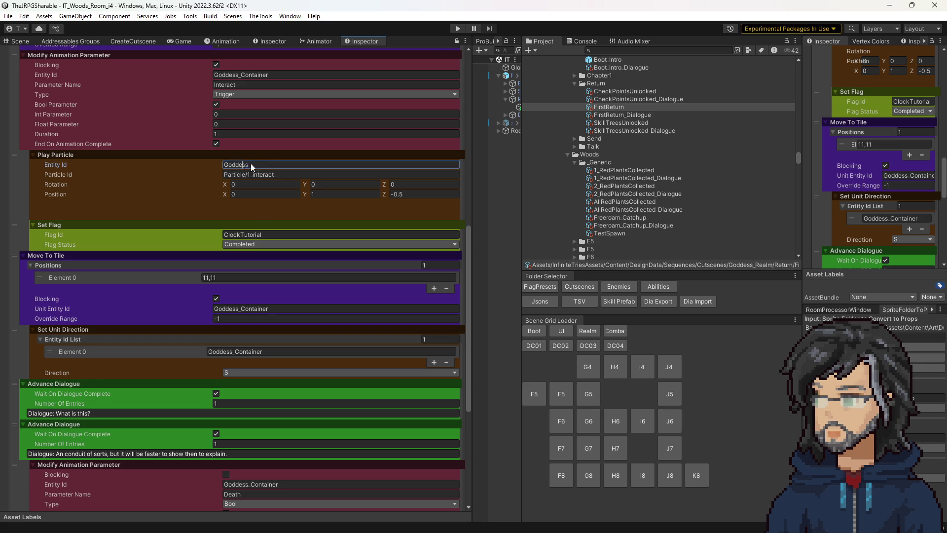
click(321, 57)
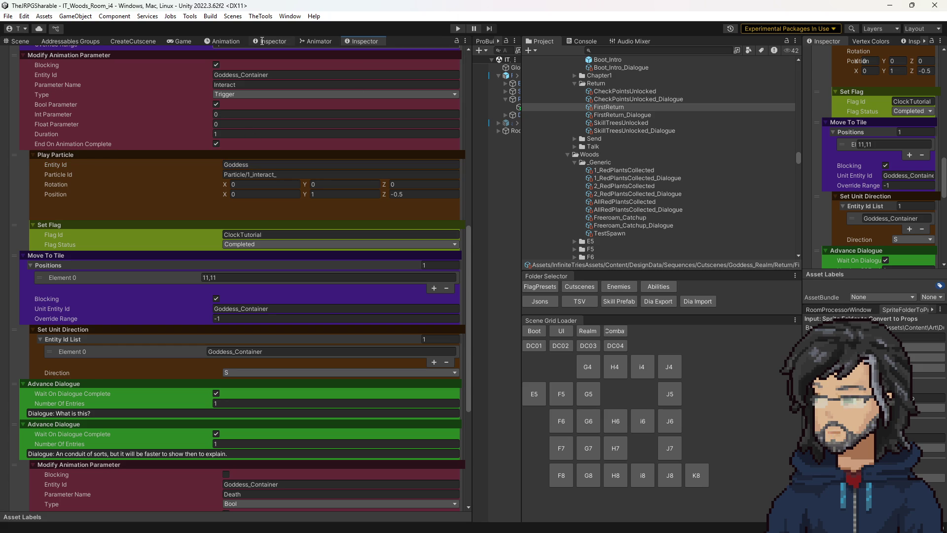
click(18, 42)
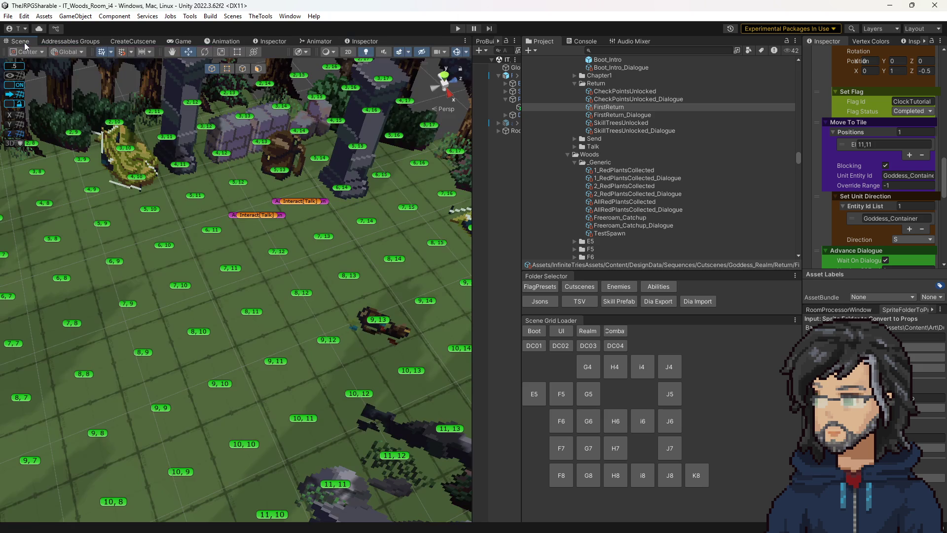
- Browse the Cutscenes folders to Woods I4 and select the DeliverTonic cutscene
scroll(617, 184, up, 10)
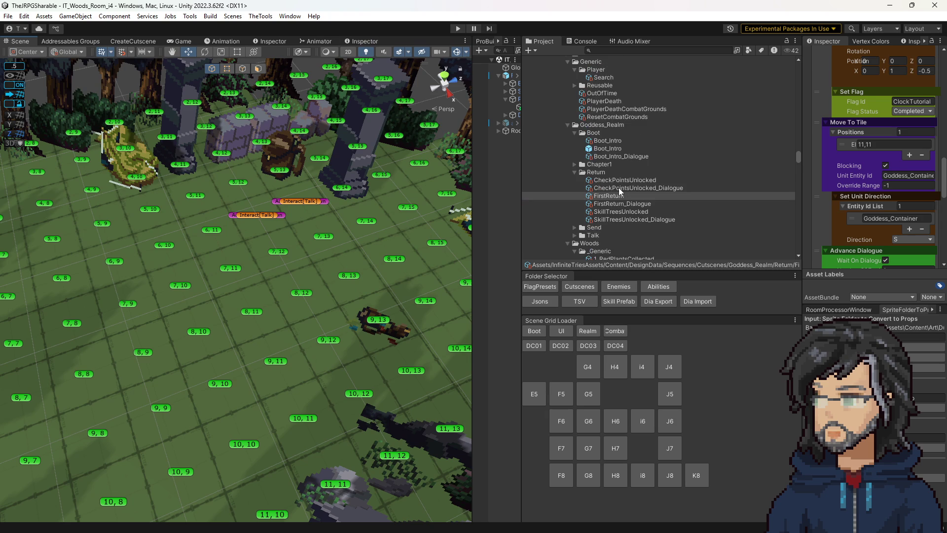
scroll(610, 186, up, 10)
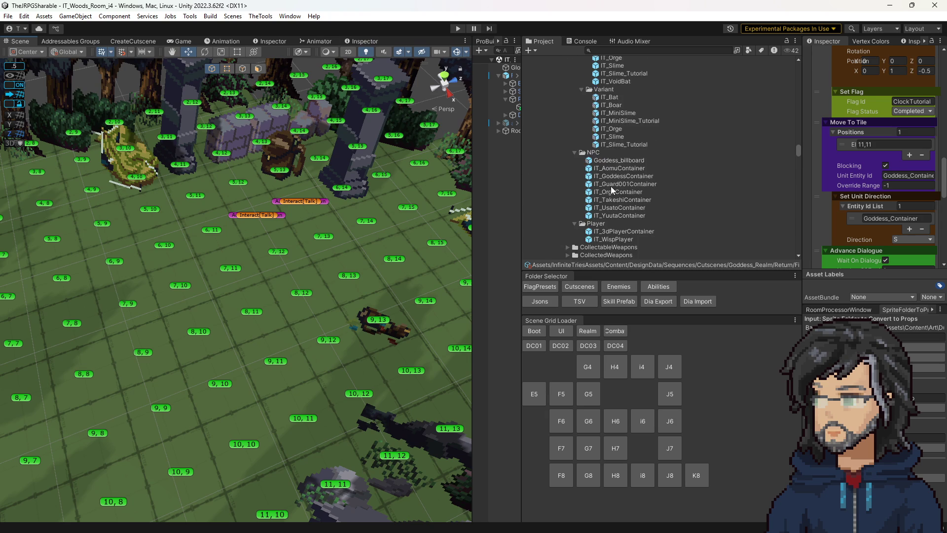
scroll(612, 197, up, 5)
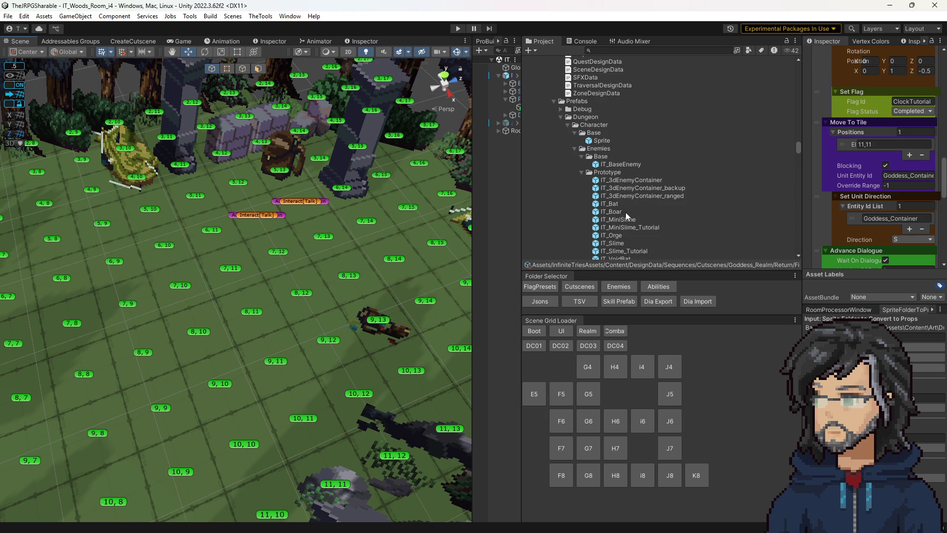
scroll(619, 184, up, 3)
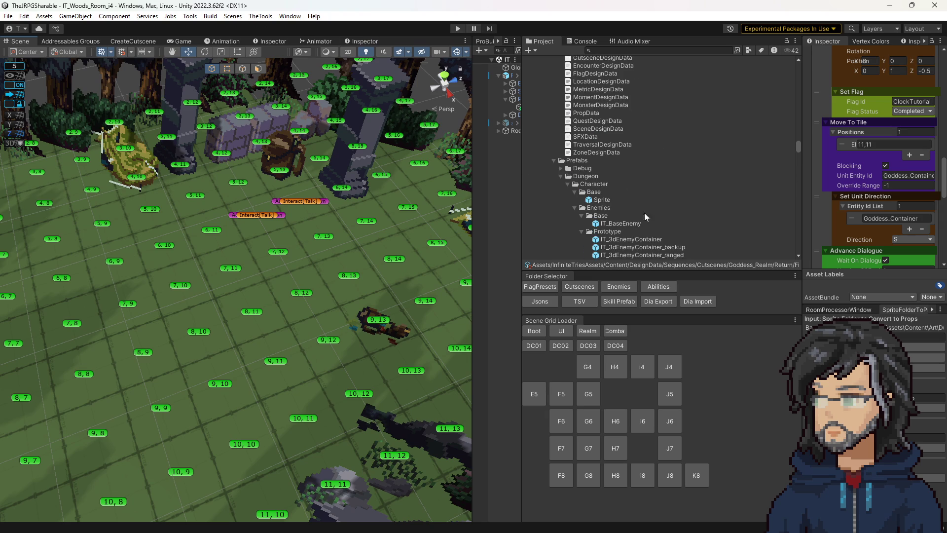
scroll(637, 229, down, 6)
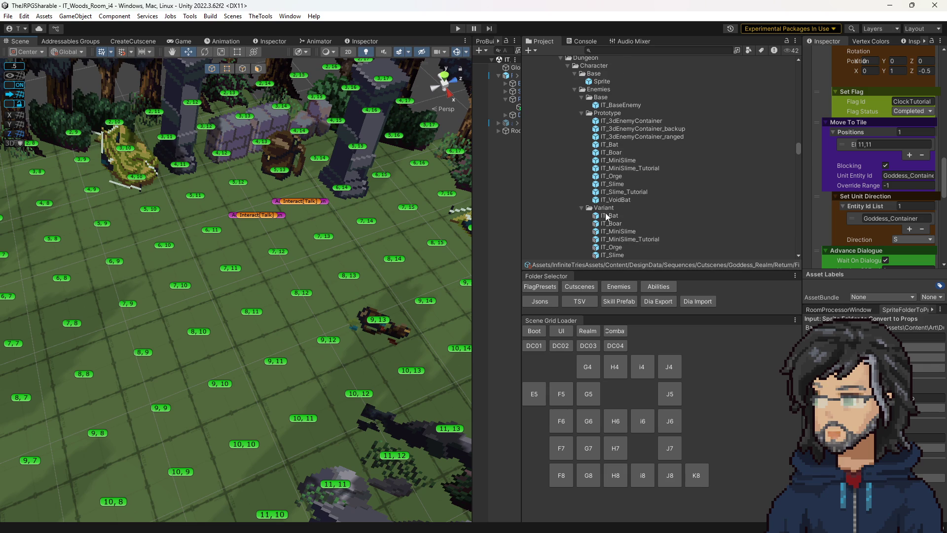
scroll(613, 208, down, 6)
click(580, 286)
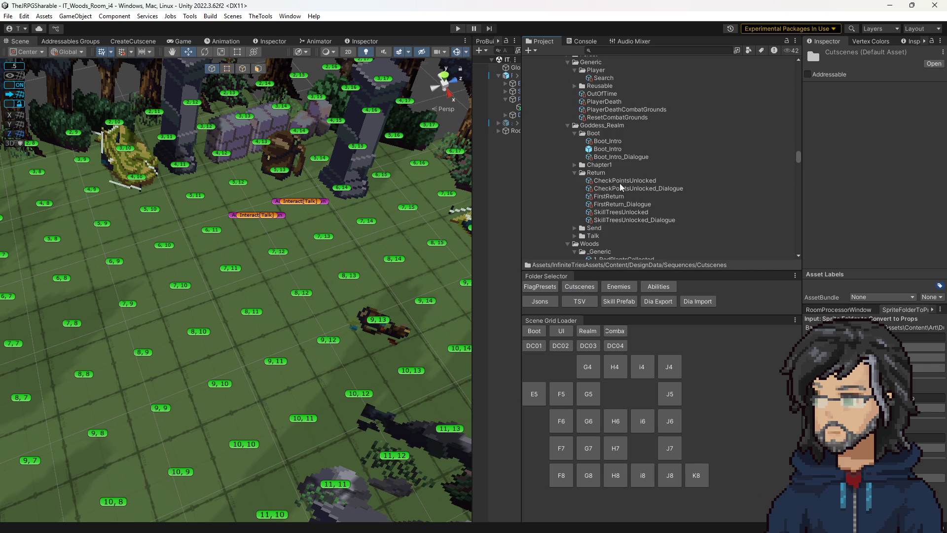
scroll(614, 178, down, 3)
scroll(611, 178, up, 6)
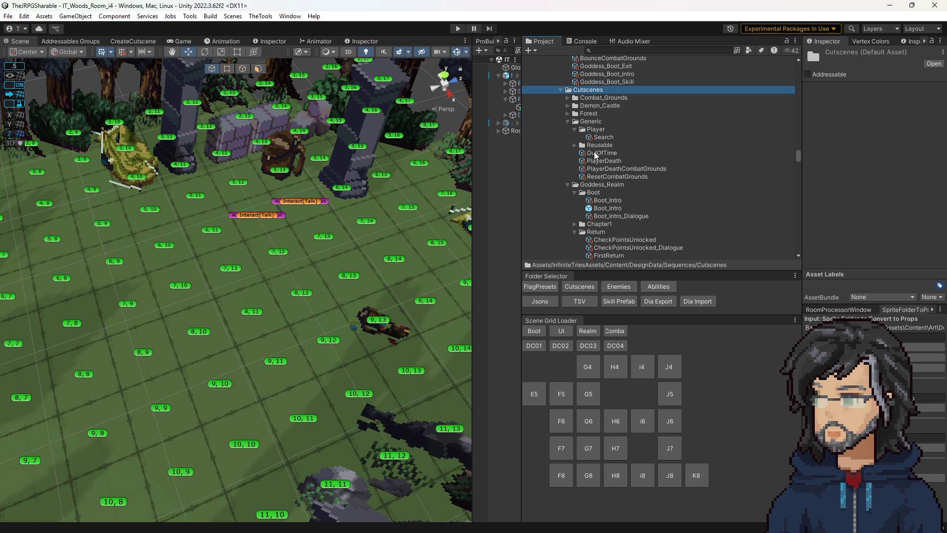
scroll(613, 191, up, 3)
scroll(601, 204, down, 10)
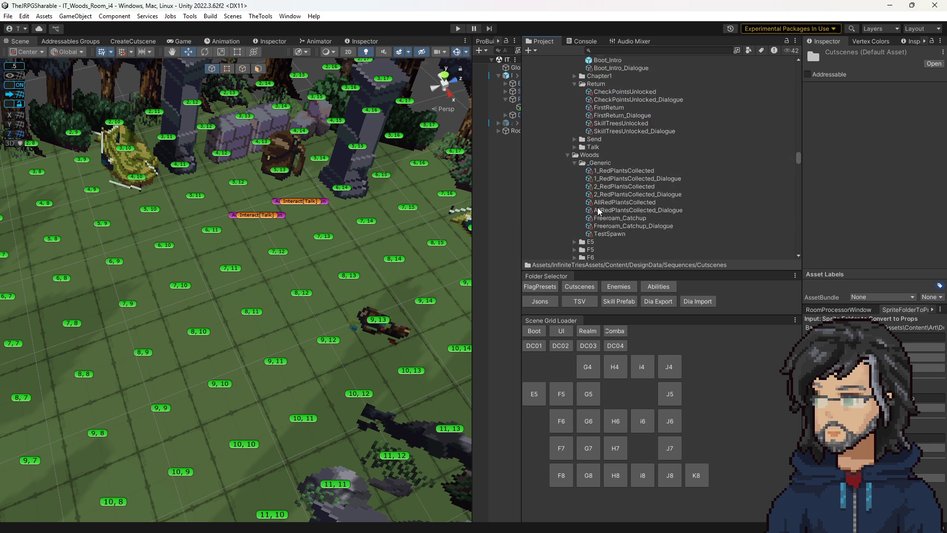
scroll(608, 140, down, 4)
scroll(616, 178, down, 10)
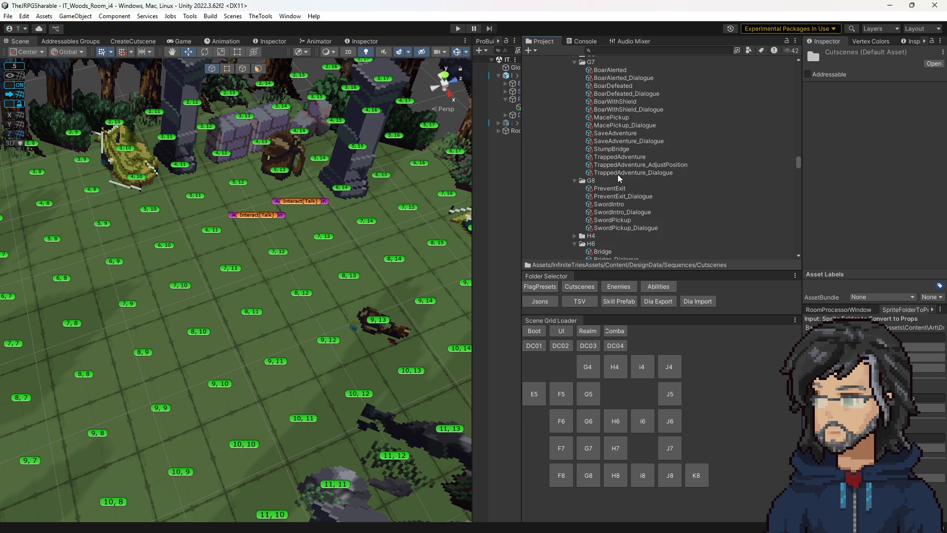
scroll(614, 192, down, 10)
scroll(607, 212, up, 6)
scroll(598, 215, up, 5)
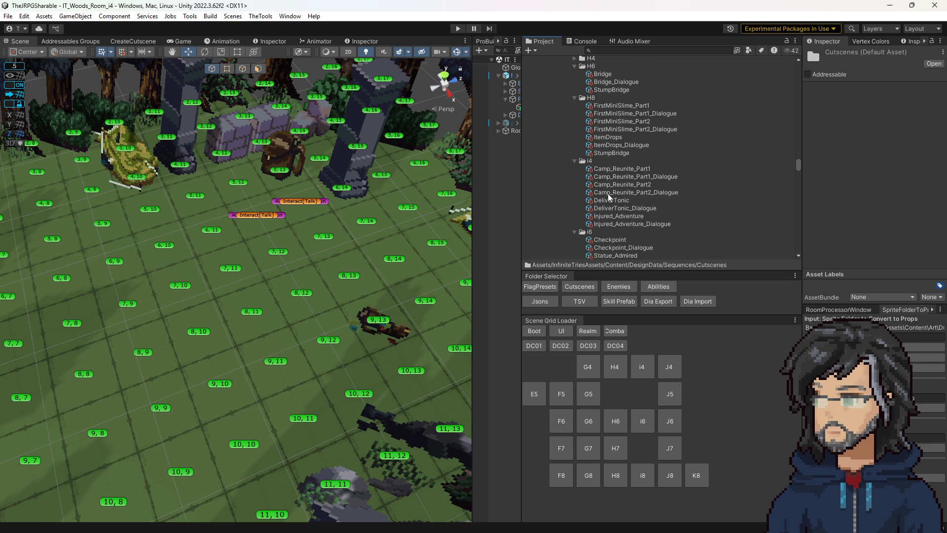
scroll(608, 198, down, 5)
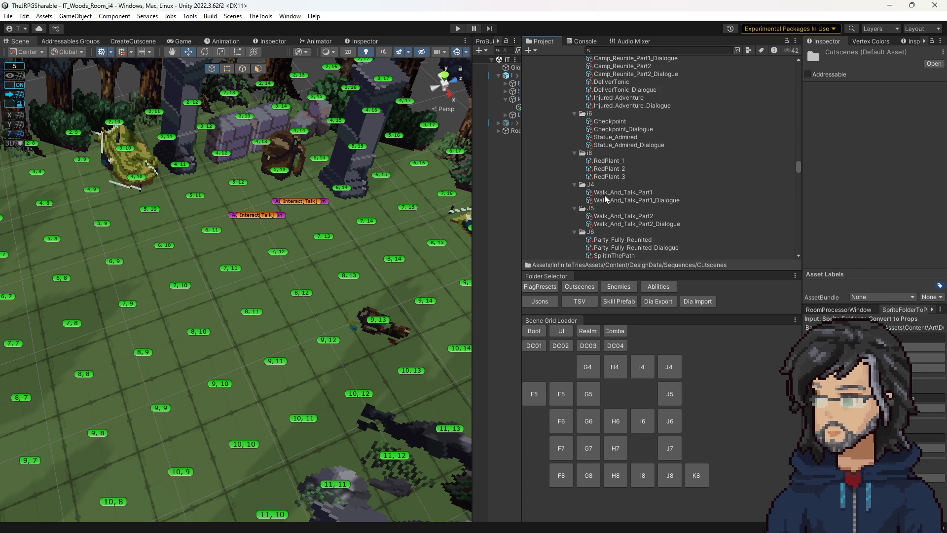
scroll(602, 130, up, 5)
click(614, 141)
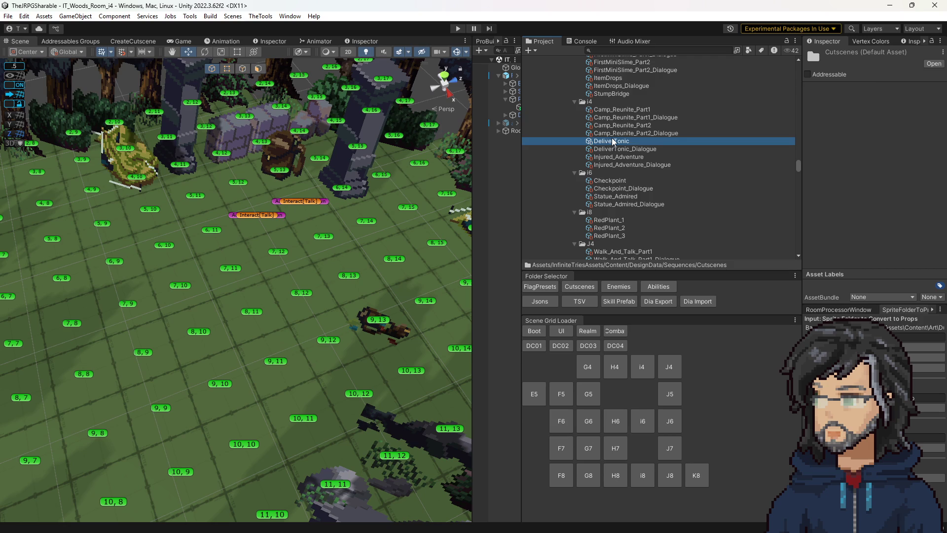
- Change DeliverTonic's Play Particle Entity Id from Usato_Container to Usato
click(365, 41)
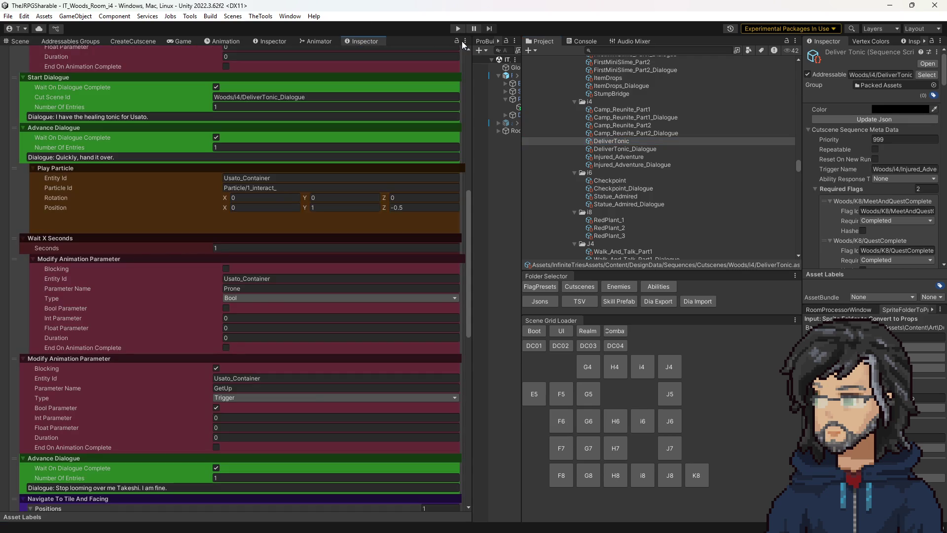
click(241, 178)
key(shift+End)
key(BackSpace)
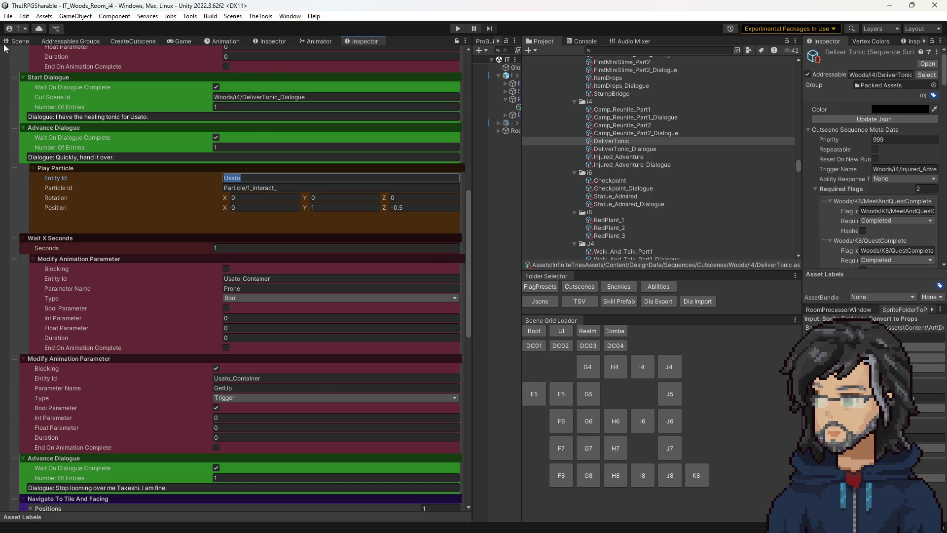
click(19, 41)
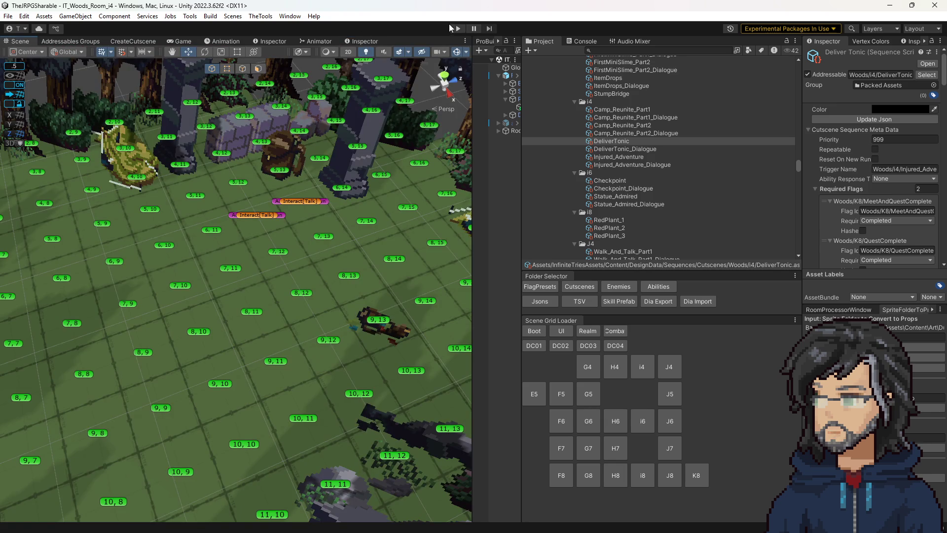
- Start a play test of the woods room and enlarge the Game view
click(458, 28)
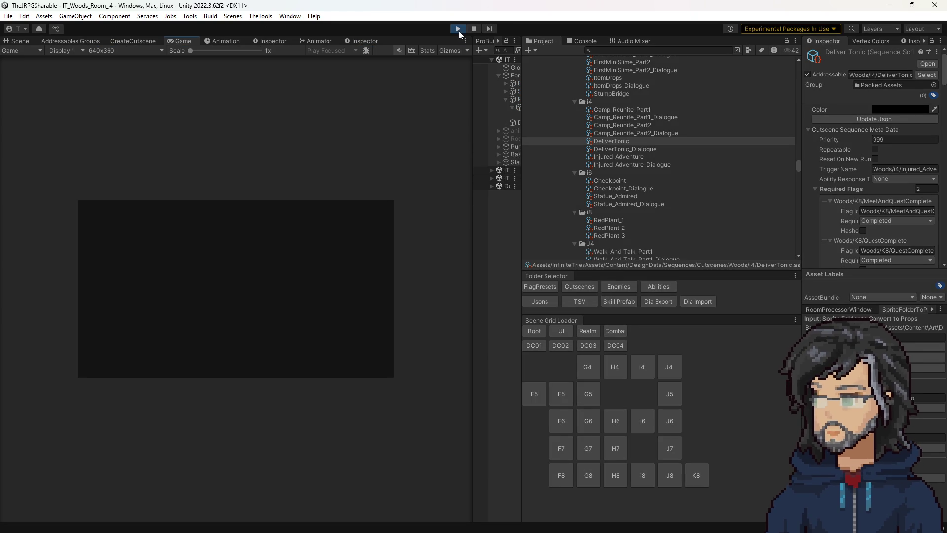
drag(471, 206, 698, 218)
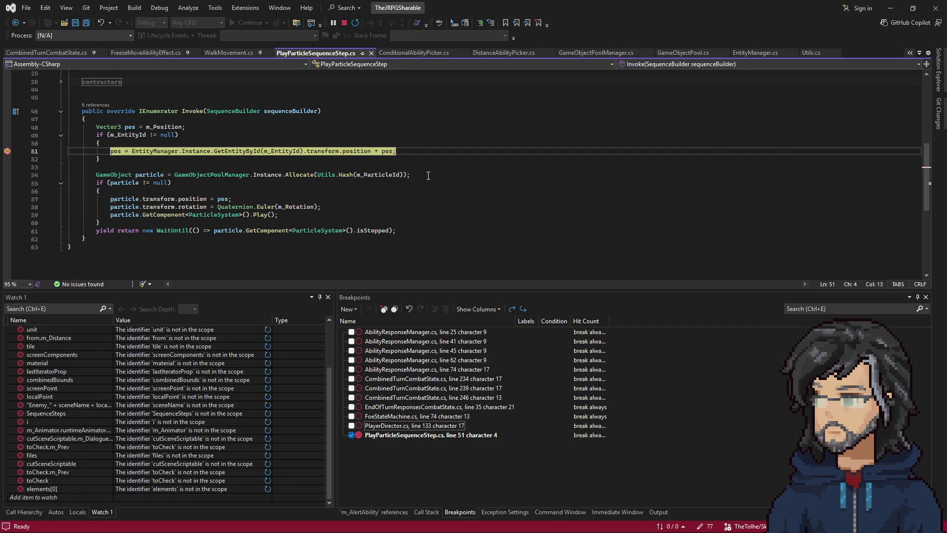
- Minimize Visual Studio at the line 51 breakpoint to resume the running cutscene
click(890, 8)
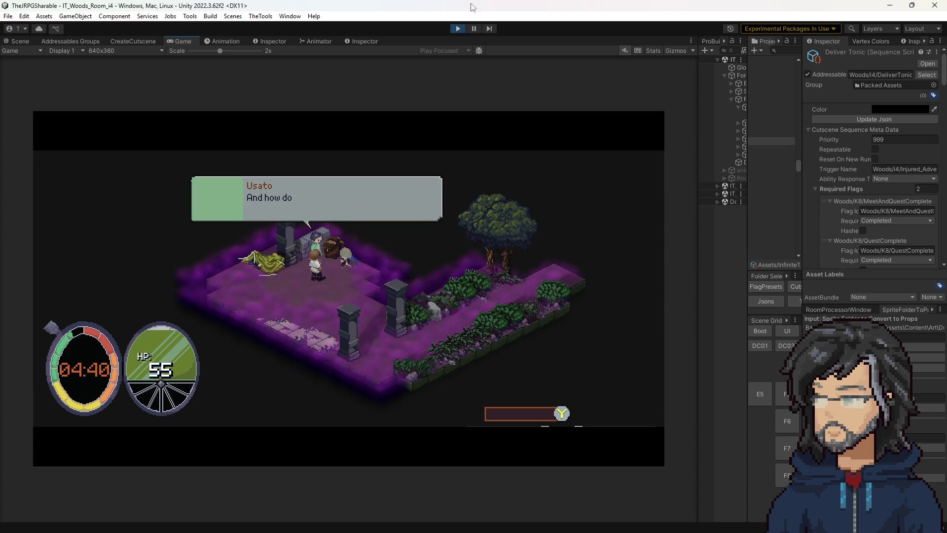
- Stop play mode and show DeliverTonic's steps in a widened left panel, scrolled to the end
click(459, 28)
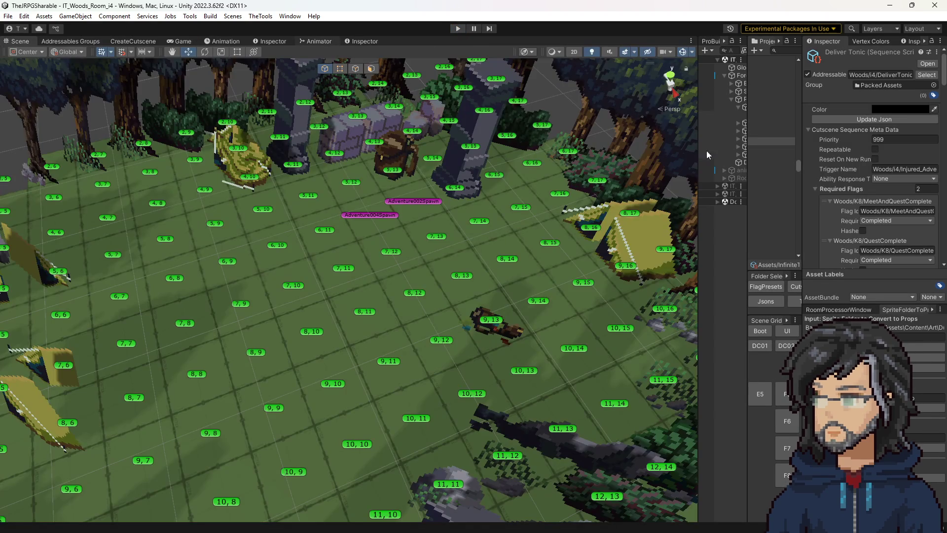
drag(747, 147, 416, 147)
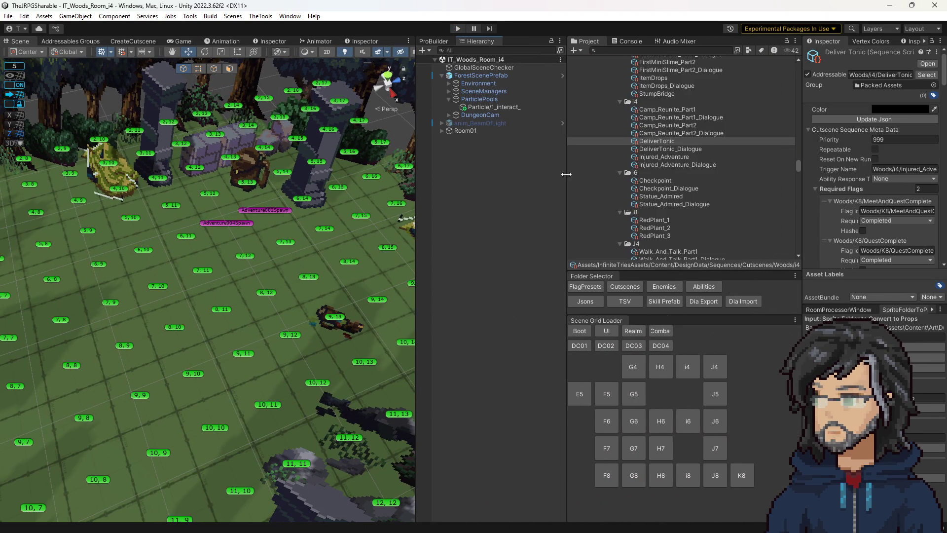
click(362, 41)
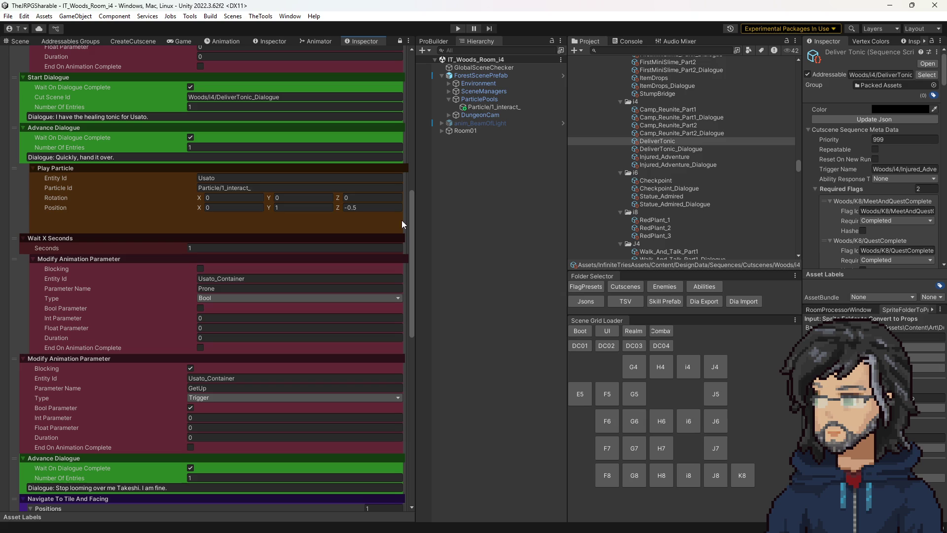
drag(418, 207, 500, 206)
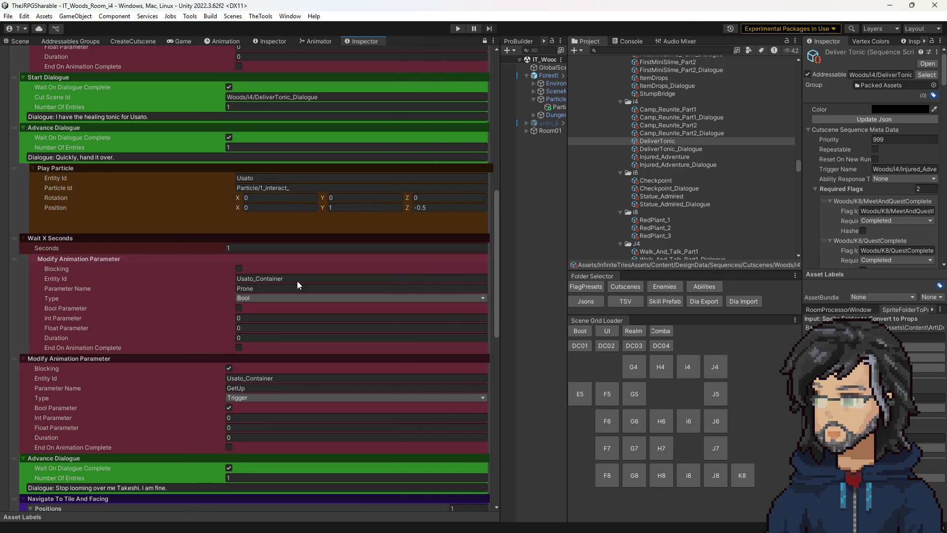
scroll(266, 330, down, 5)
scroll(267, 328, down, 5)
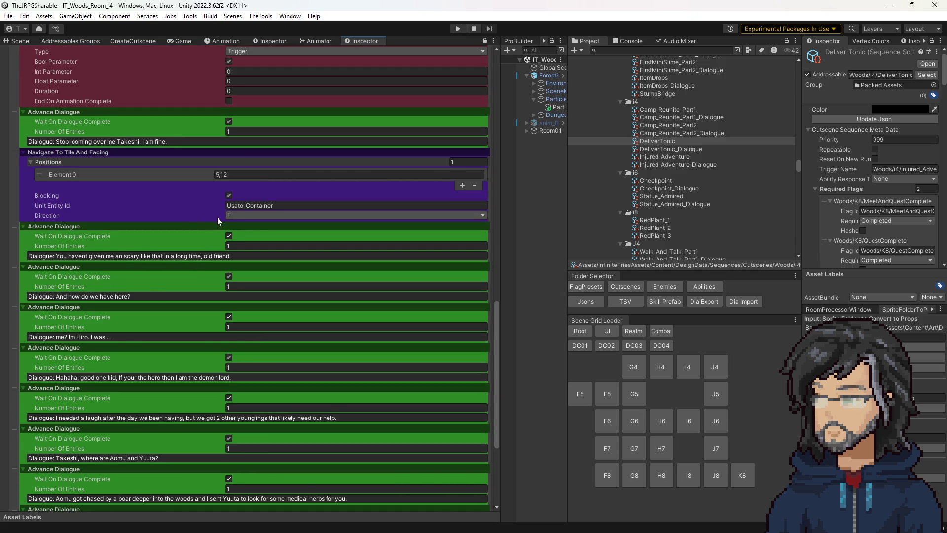
scroll(400, 446, down, 5)
scroll(400, 446, down, 1)
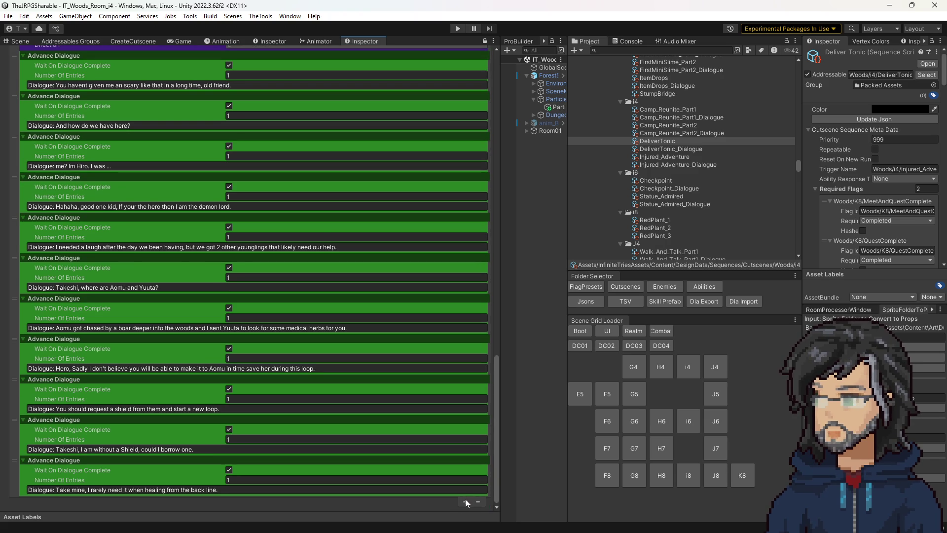
- Add a Navigate To Tile And Facing step after the 'You havent given me an scary' line, Positions size 1
click(465, 502)
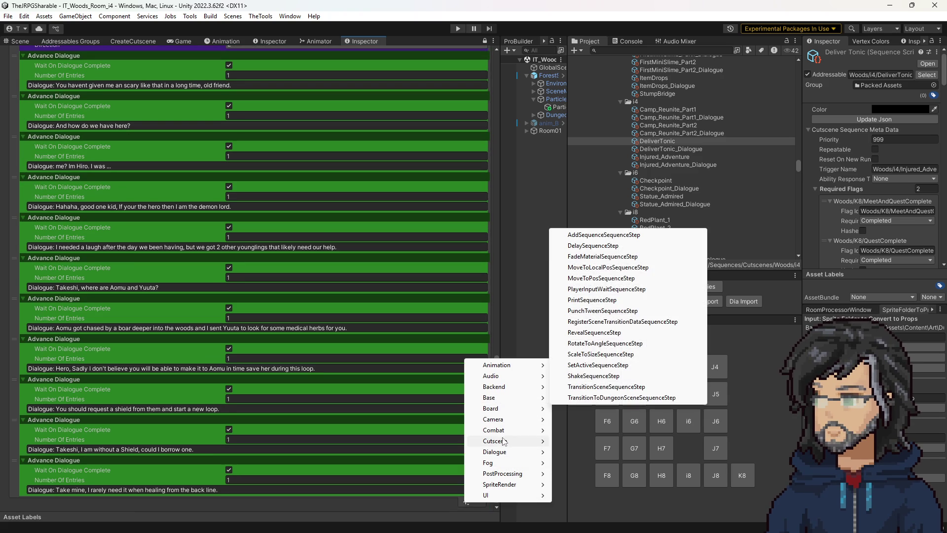
mouse_move(540, 427)
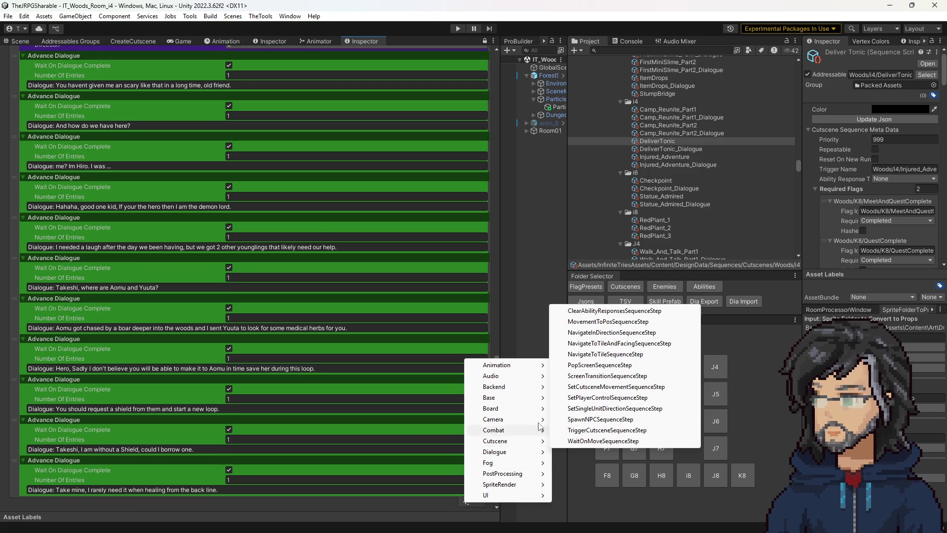
click(606, 345)
mouse_move(16, 503)
mouse_down()
mouse_move(27, 64)
mouse_move(145, 171)
mouse_up()
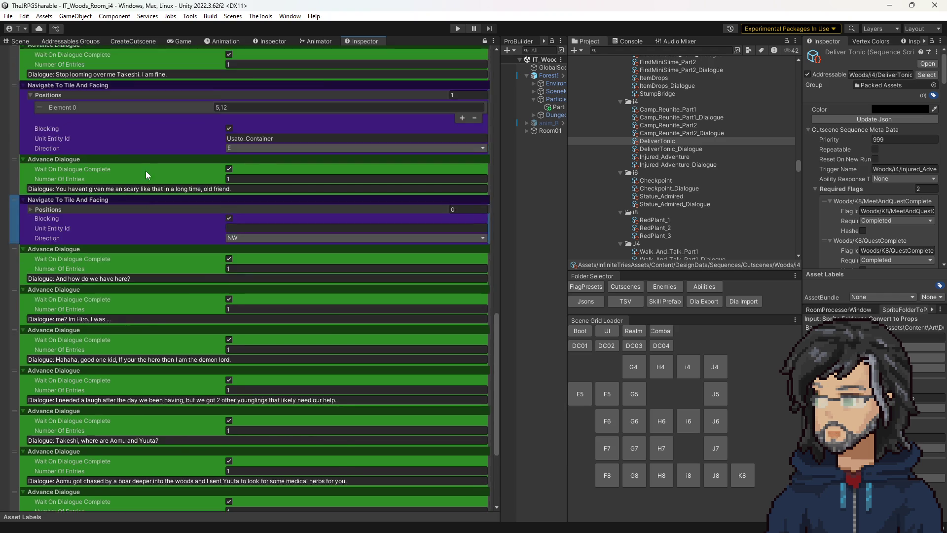
scroll(145, 171, up, 3)
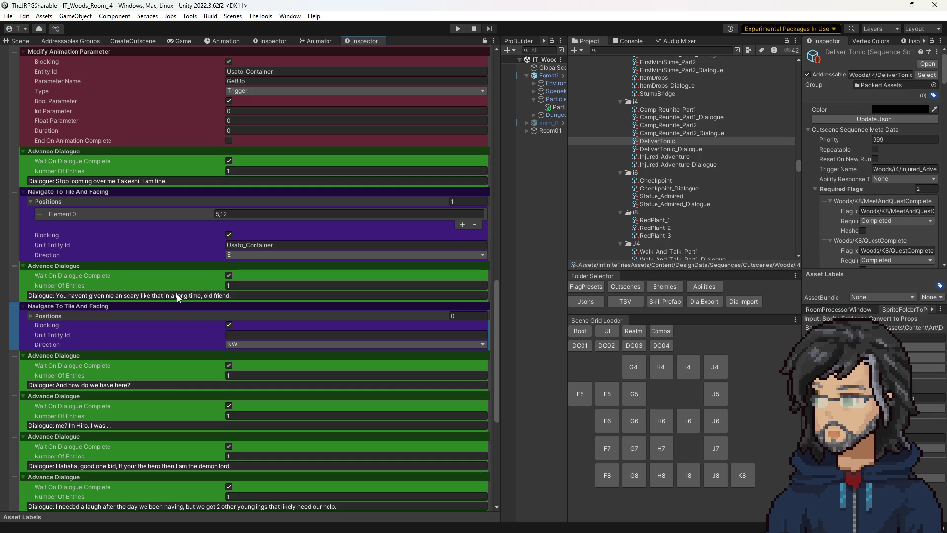
click(460, 316)
text(1)
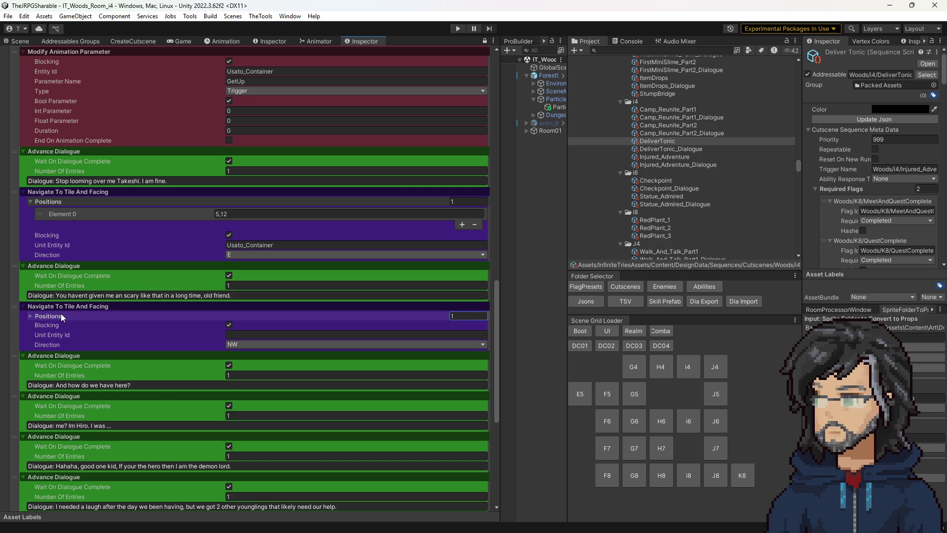
click(60, 314)
click(245, 330)
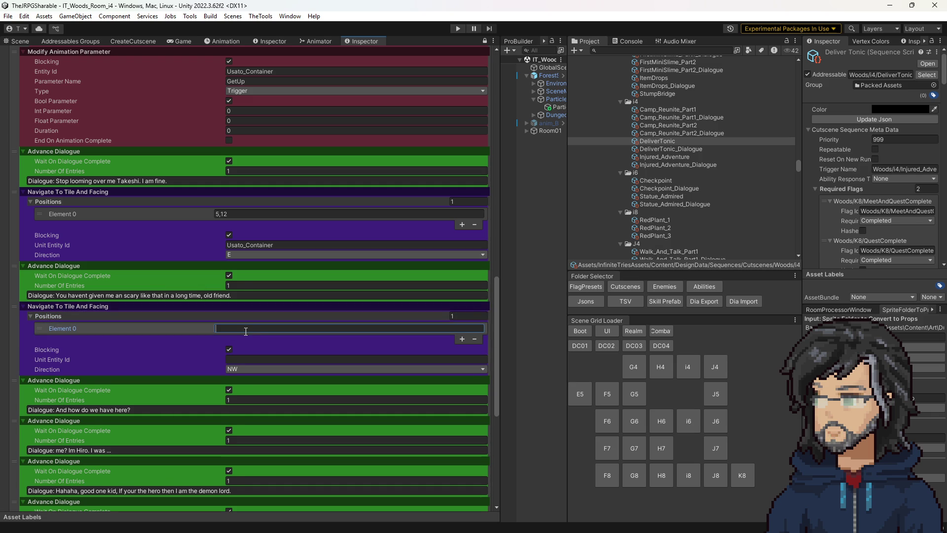
scroll(424, 406, down, 10)
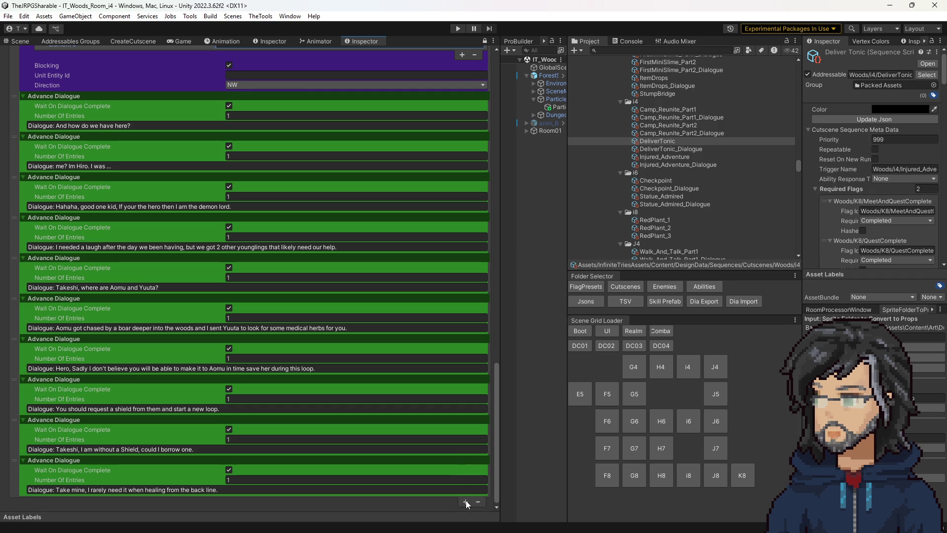
- Add a Modify Animation Parameter step and move it above the new navigate step
click(466, 502)
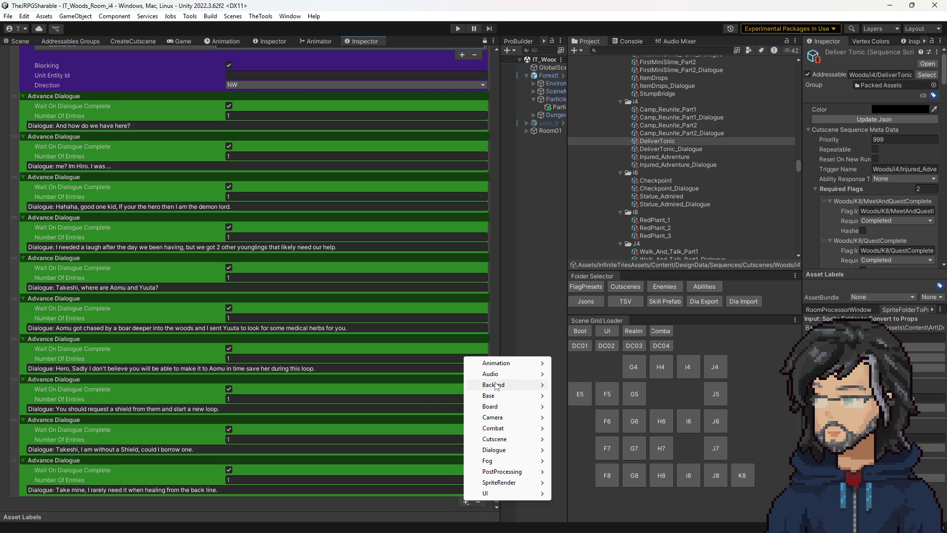
mouse_move(492, 365)
click(600, 364)
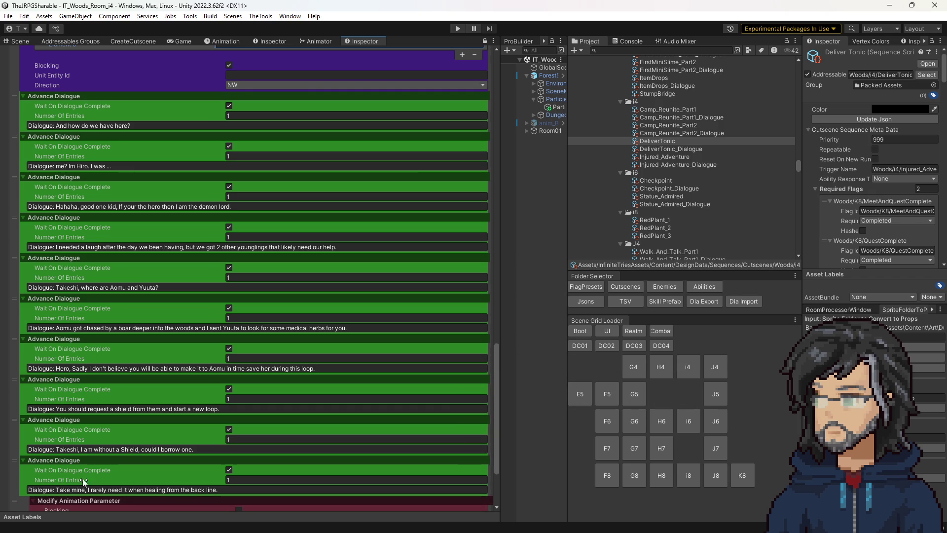
drag(19, 500, 37, 65)
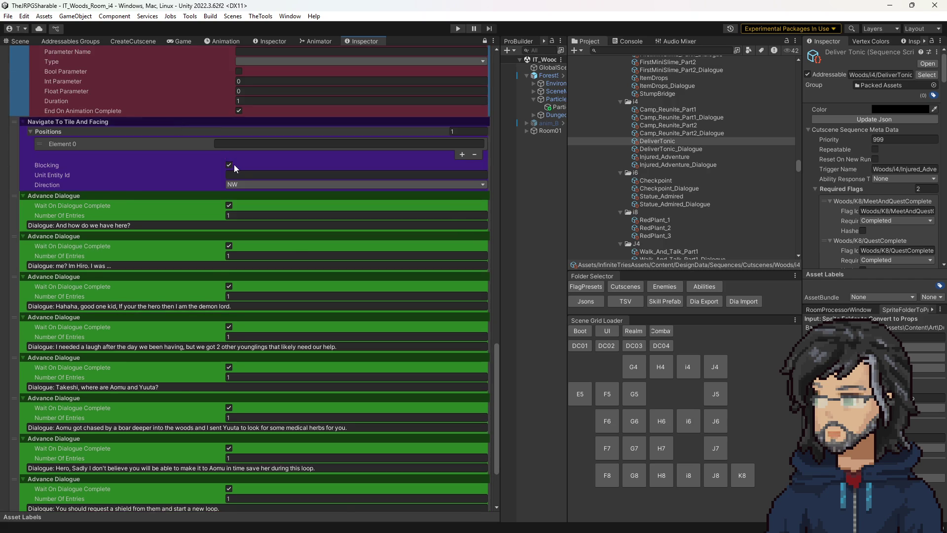
- Set it to Bool type, Entity Id Takeshi_Container, Parameter Name Kneel, Duration 1
click(257, 140)
click(261, 174)
click(250, 131)
click(249, 121)
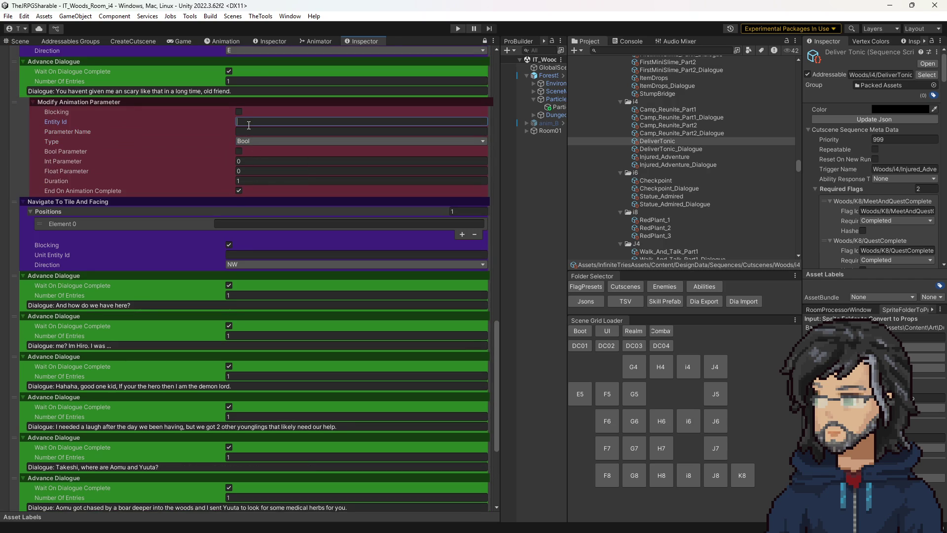
text(Takeshi)
text(_Contain)
text(er)
click(259, 131)
text(Kneel)
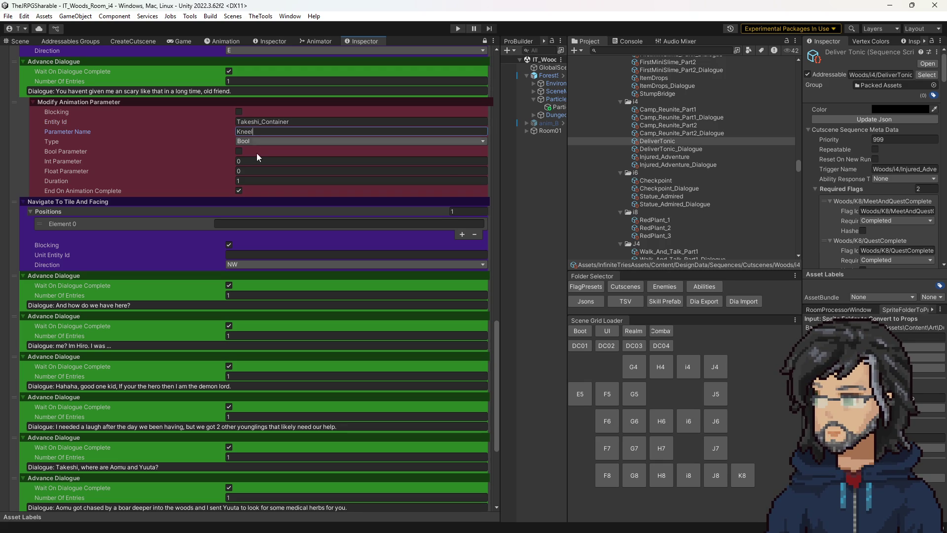
click(250, 181)
click(239, 191)
scroll(455, 491, down, 5)
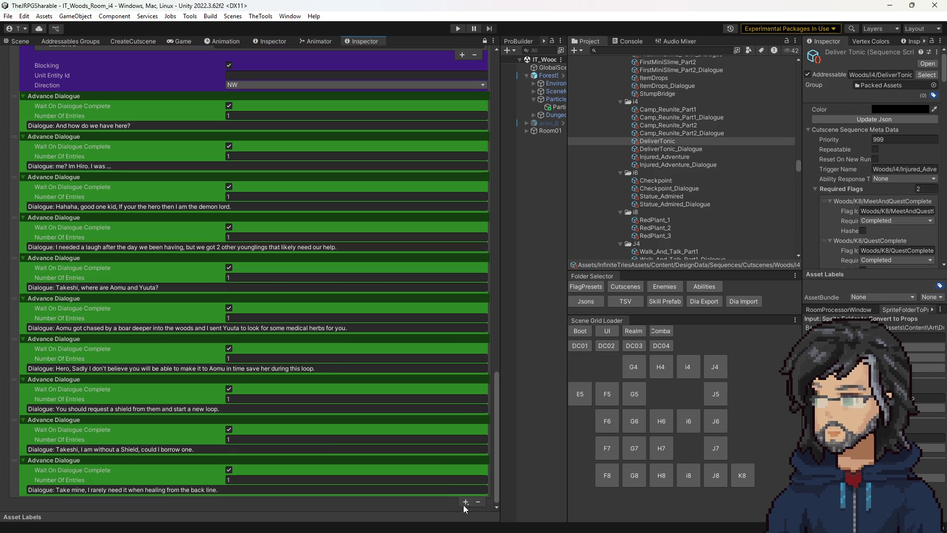
- Add another Modify Animation Parameter step and move it above the navigate step
click(466, 501)
mouse_move(495, 389)
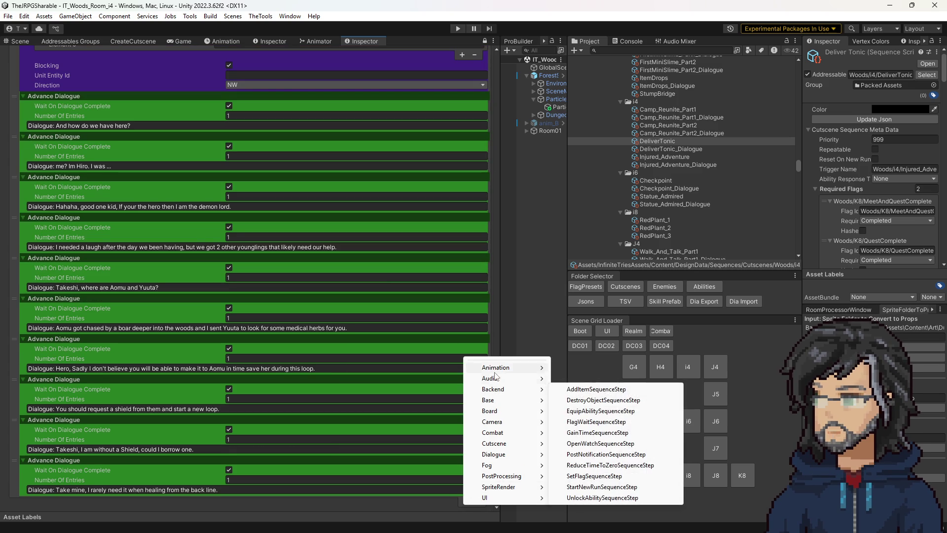
mouse_move(496, 368)
click(587, 369)
drag(13, 500, 21, 73)
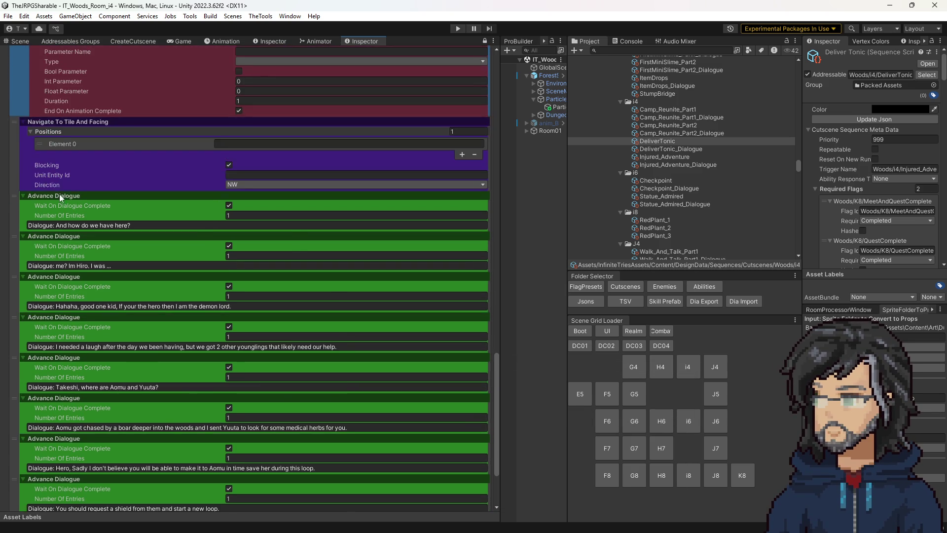
- Copy Takeshi_Container into the new step's Entity Id and make the step blocking
scroll(233, 201, up, 6)
click(266, 128)
click(260, 226)
text(Takeshi_Container)
click(238, 218)
- Give it the GetUp trigger with Duration 0, then return to the woods Scene view
click(244, 246)
click(244, 239)
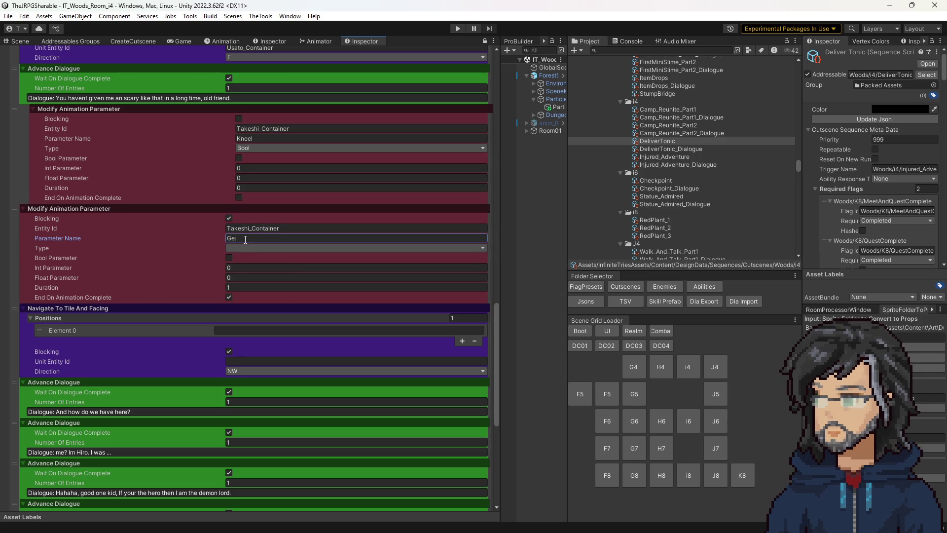
click(239, 248)
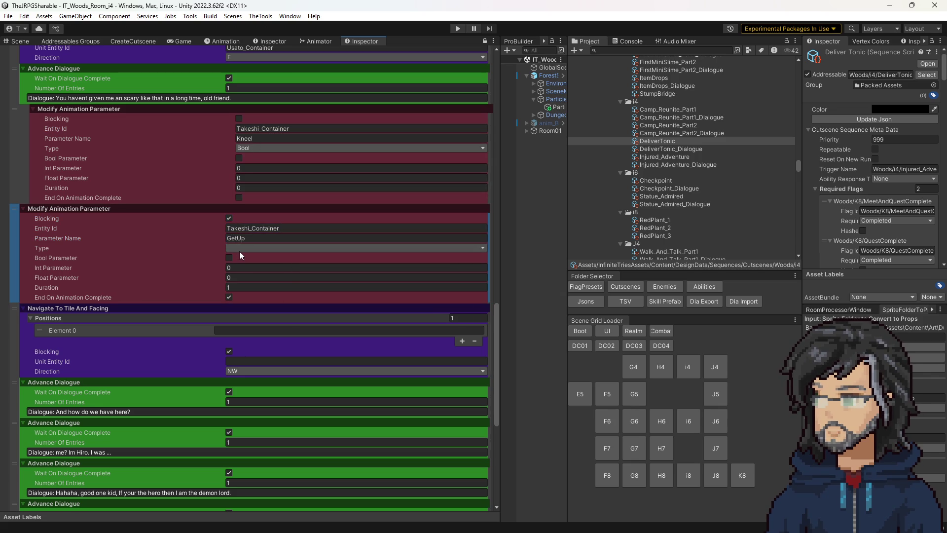
click(229, 257)
click(236, 287)
key(BackSpace)
click(229, 297)
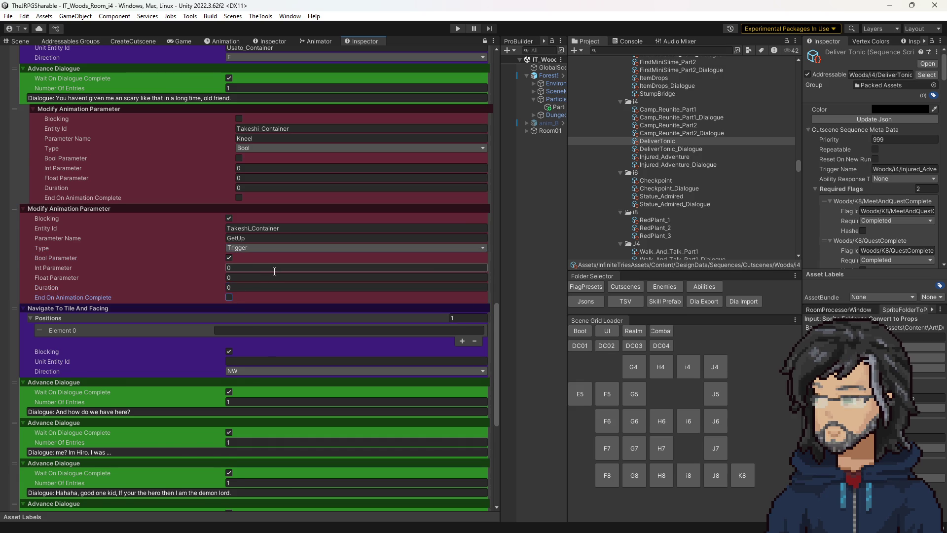
scroll(251, 264, down, 3)
click(266, 280)
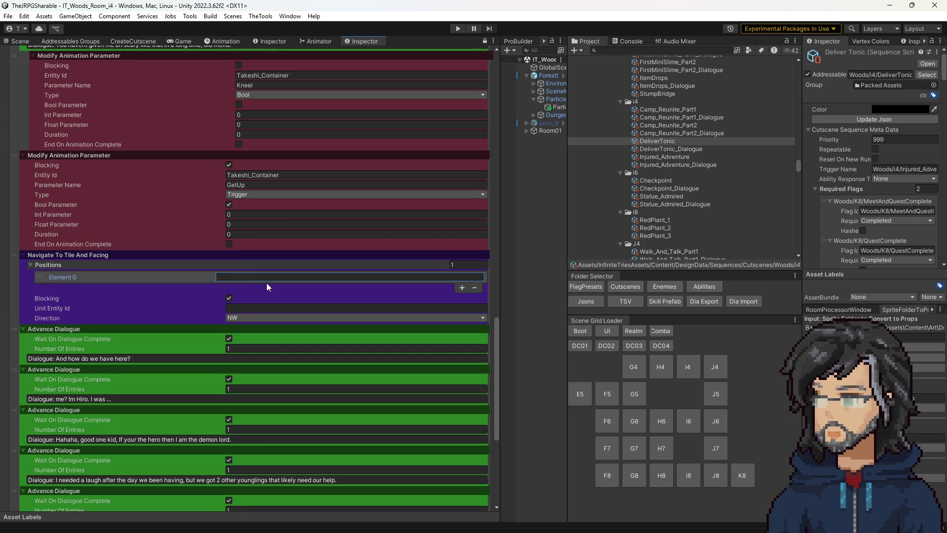
key(ctrl+1)
drag(343, 241, 365, 214)
- Orbit the Scene view to inspect the grid tiles and spawn markers
scroll(364, 213, up, 6)
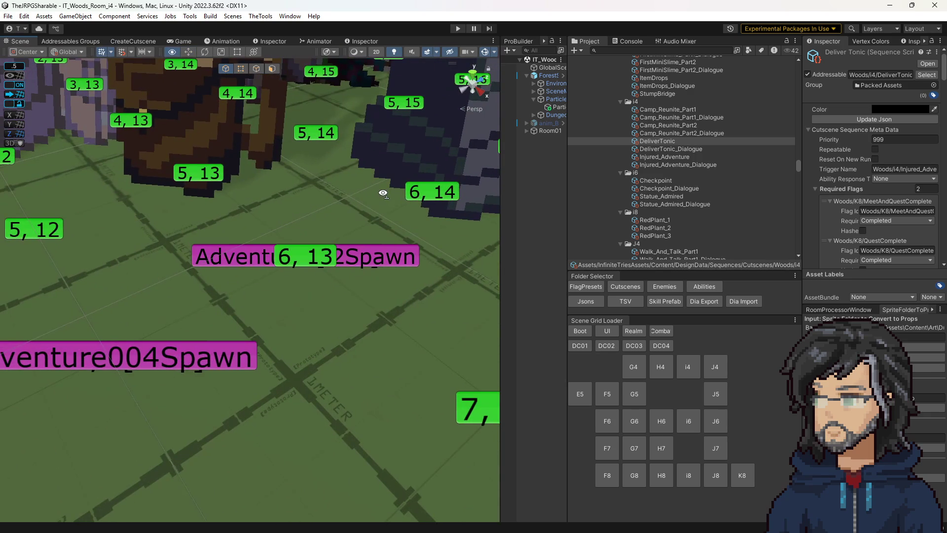
scroll(383, 193, down, 5)
drag(383, 193, 371, 217)
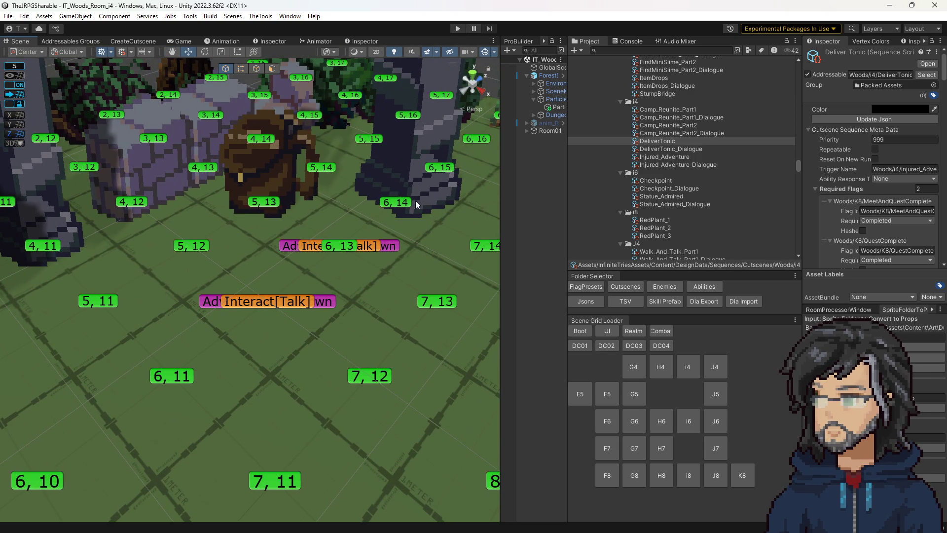
mouse_move(394, 253)
mouse_down()
mouse_move(374, 223)
mouse_move(183, 98)
mouse_up()
scroll(373, 223, down, 3)
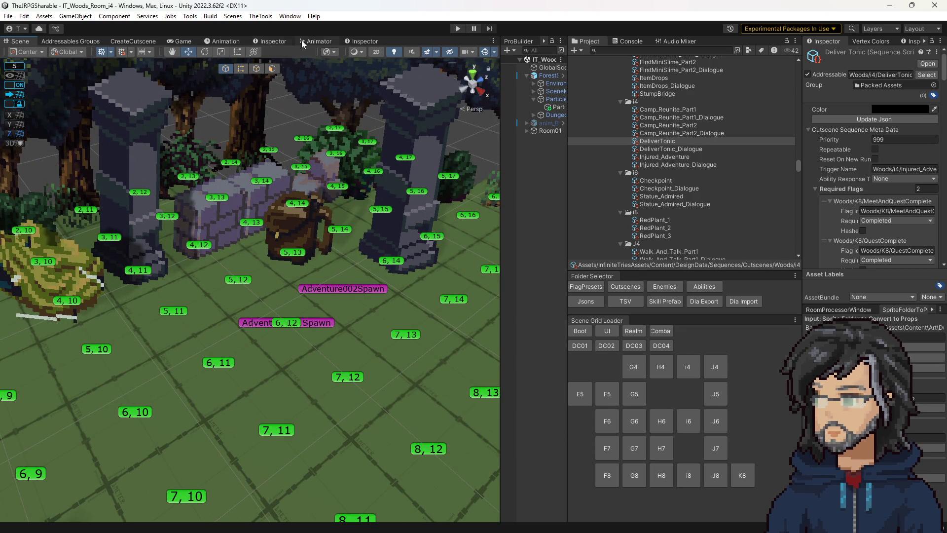
- Delete the empty Navigate To Tile And Facing step and switch to the IT Game Data sheet
click(357, 41)
click(11, 292)
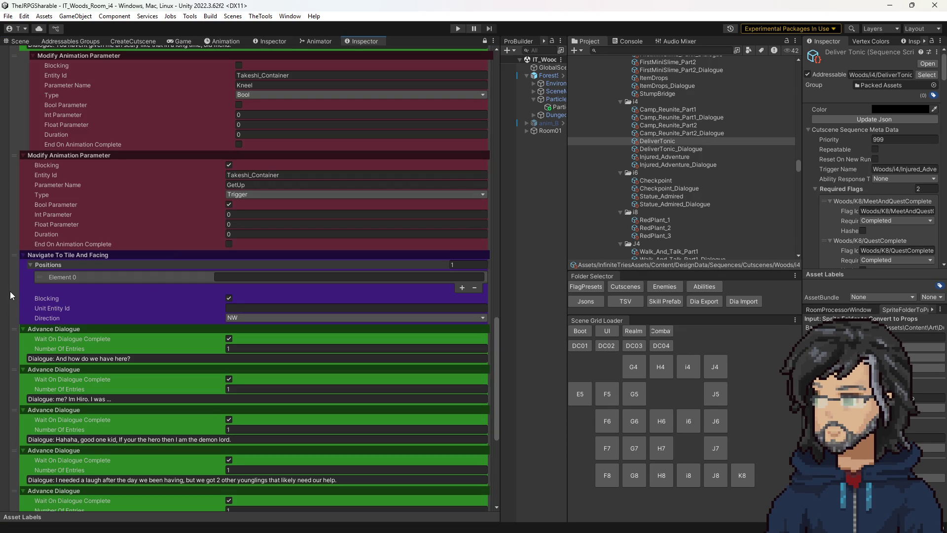
key(Delete)
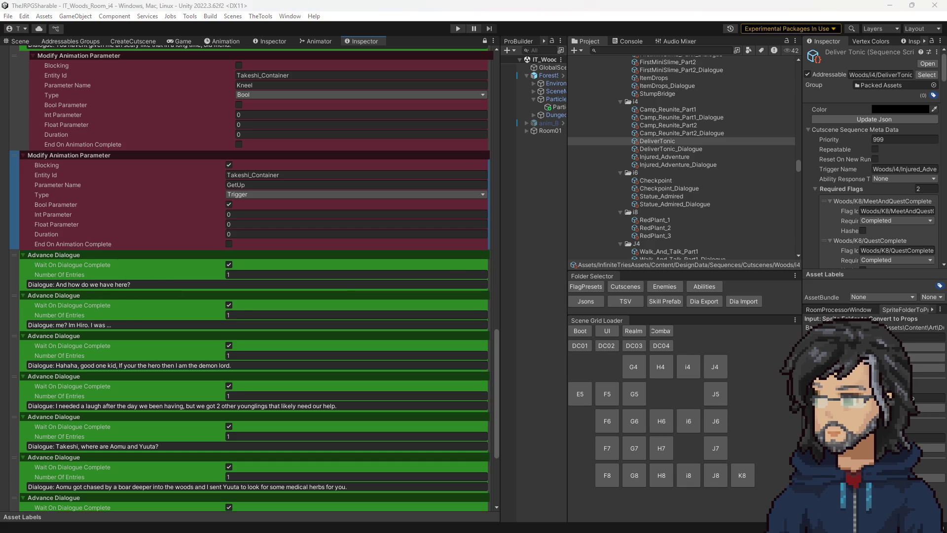
key(alt+Tab)
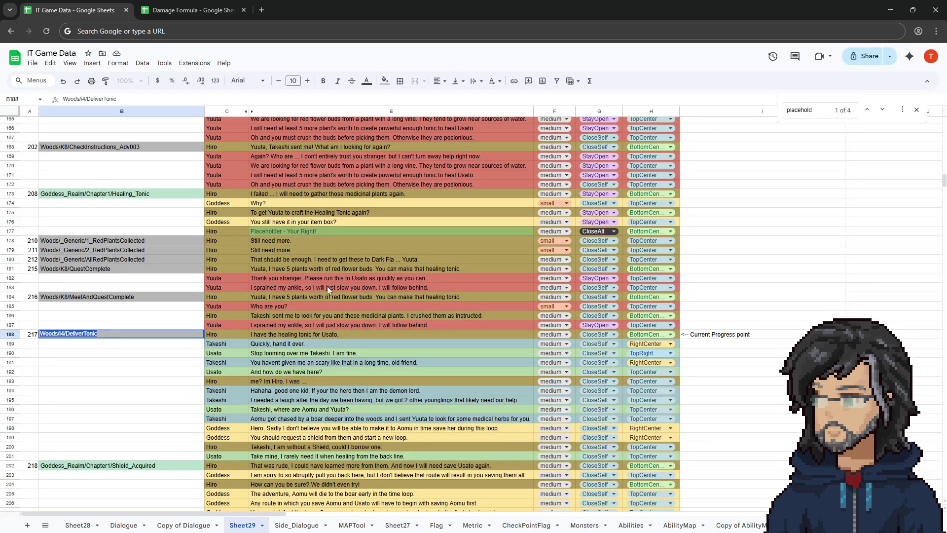
- Change 'how' to 'who' so E192 reads 'And who do we have here?', then return to Unity
double_click(270, 373)
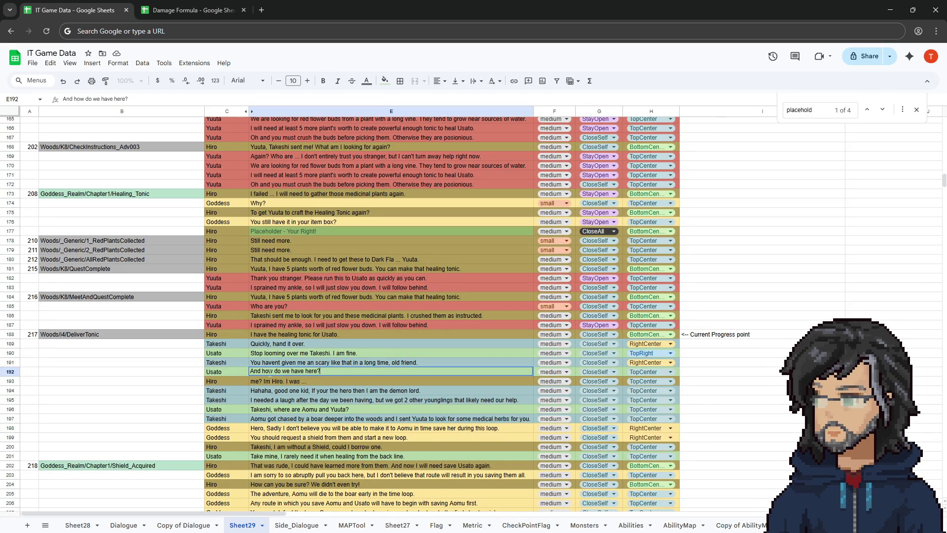
text(h)
click(340, 307)
click(893, 6)
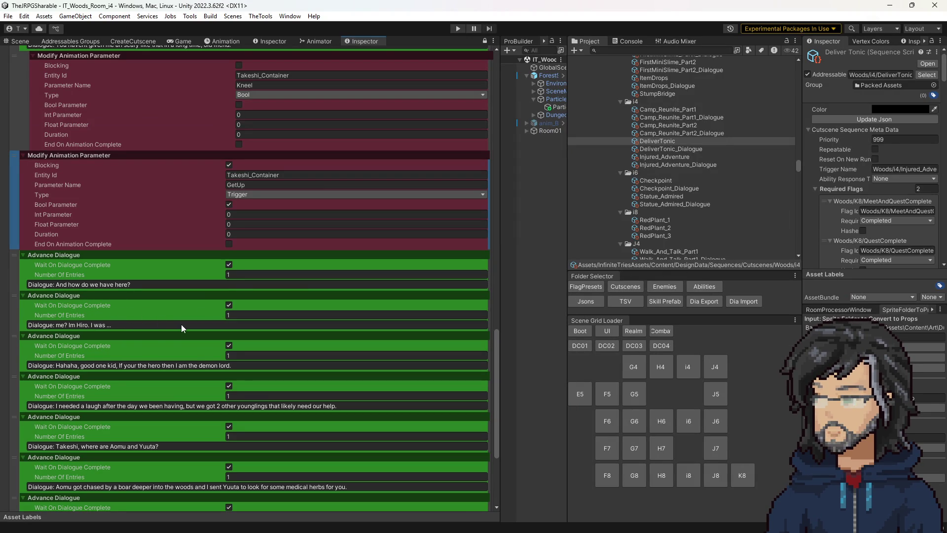
scroll(158, 324, down, 3)
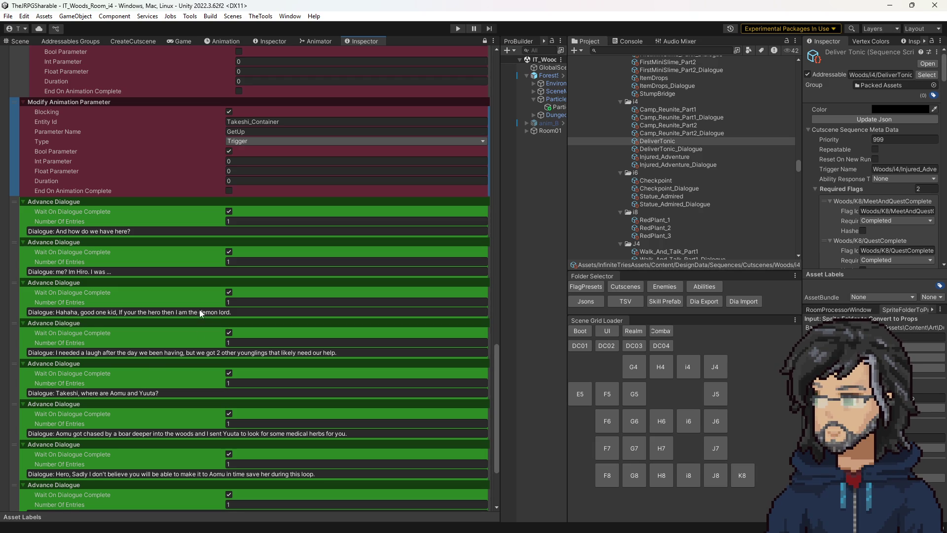
scroll(215, 354, down, 5)
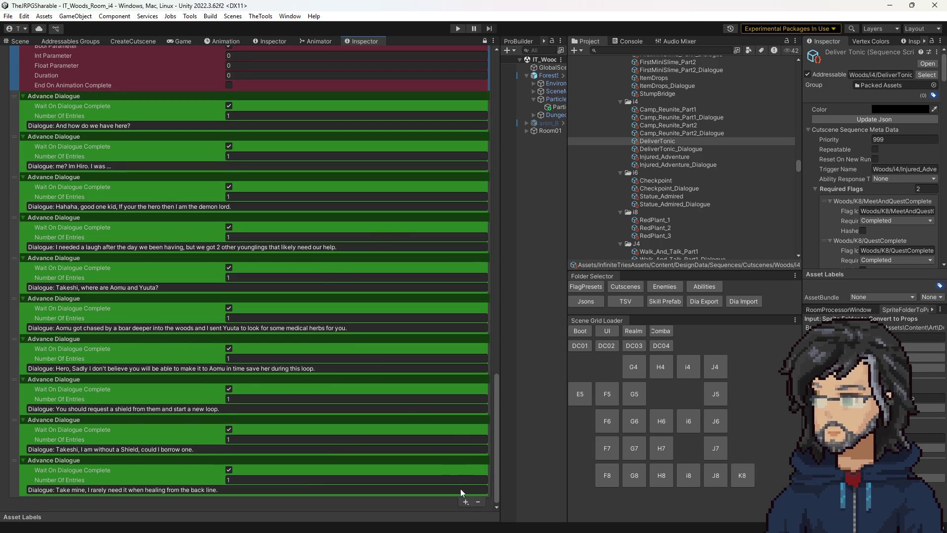
- Add an AnimationParameterSequenceStep and move it after Hiro's 'me? Im Hiro' line
click(466, 502)
mouse_move(513, 363)
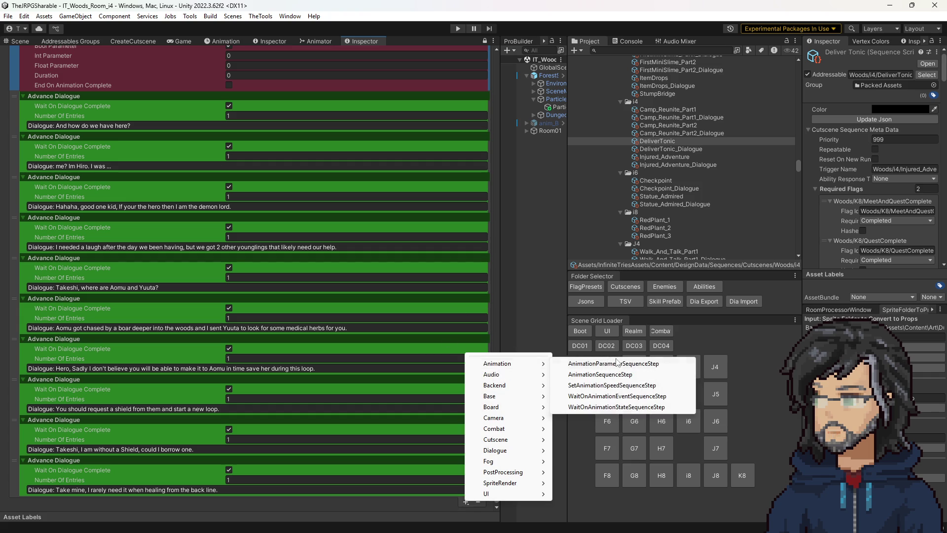
click(594, 365)
mouse_move(12, 502)
mouse_down()
mouse_move(50, 268)
mouse_move(55, 142)
mouse_move(80, 203)
mouse_move(76, 226)
mouse_move(68, 159)
mouse_up()
scroll(247, 193, up, 5)
- Set the new step to Entity Id Takeshi_Container, Type Trigger, Parameter Name Talk, Duration 0
key(ctrl+c)
click(253, 326)
key(ctrl+v)
click(254, 347)
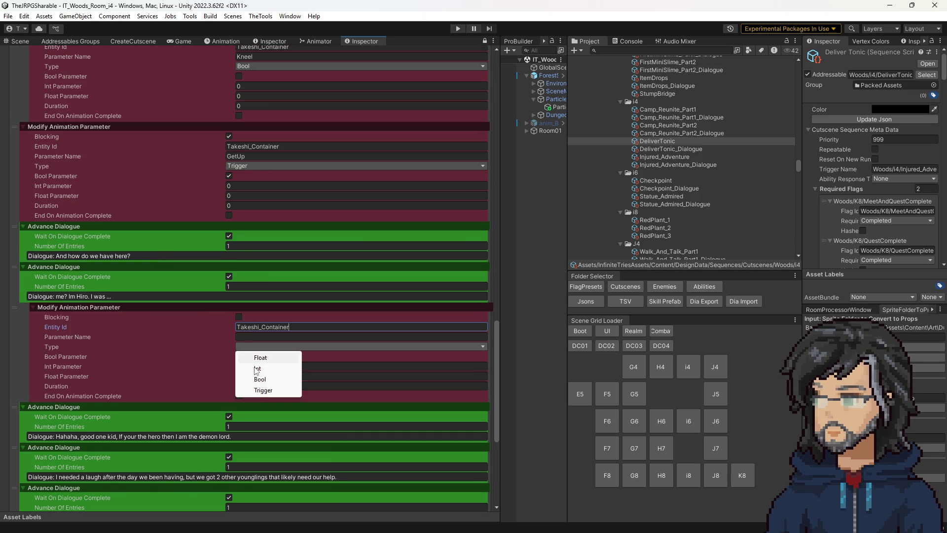
click(263, 390)
click(249, 337)
text(T)
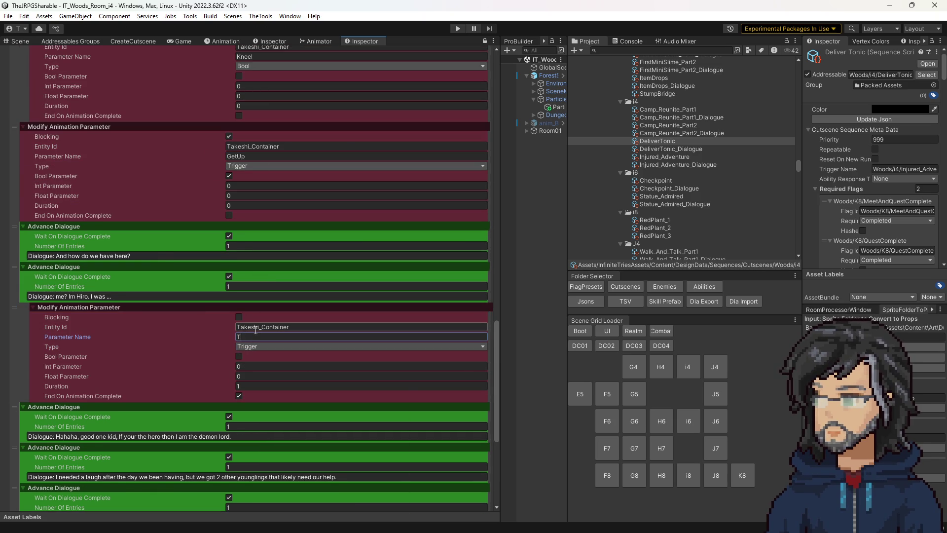
click(242, 386)
text(0)
click(239, 395)
click(239, 356)
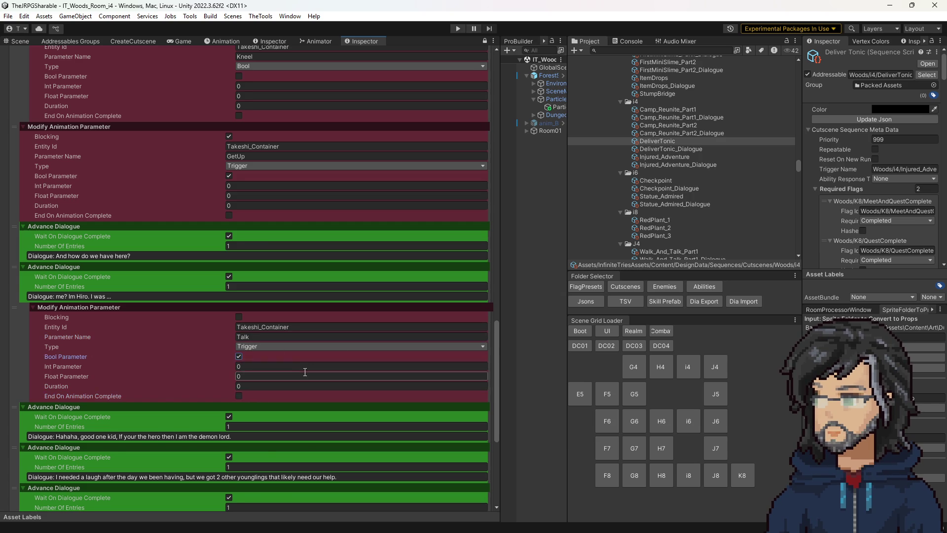
- Review the updated step list and select the DeliverTonic_Dialogue asset
scroll(222, 355, down, 5)
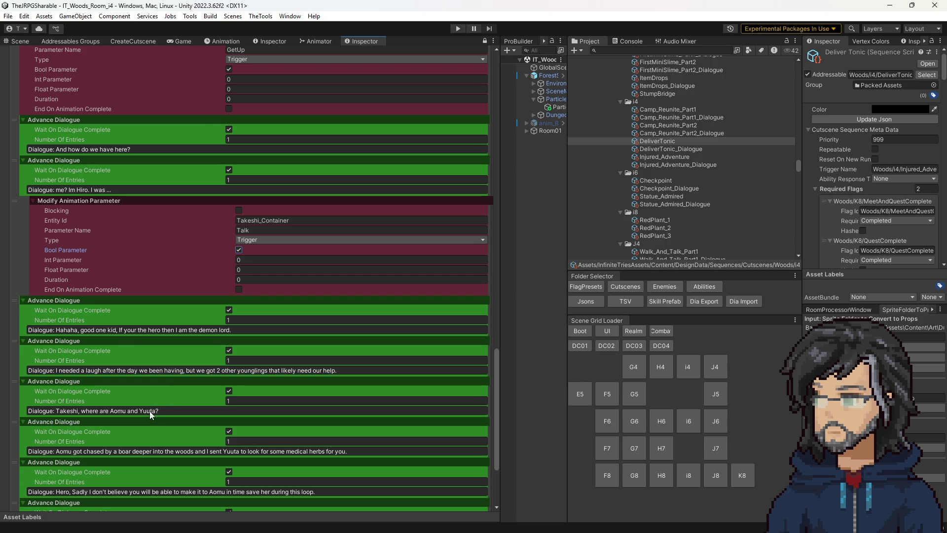
scroll(143, 410, down, 2)
scroll(148, 416, down, 1)
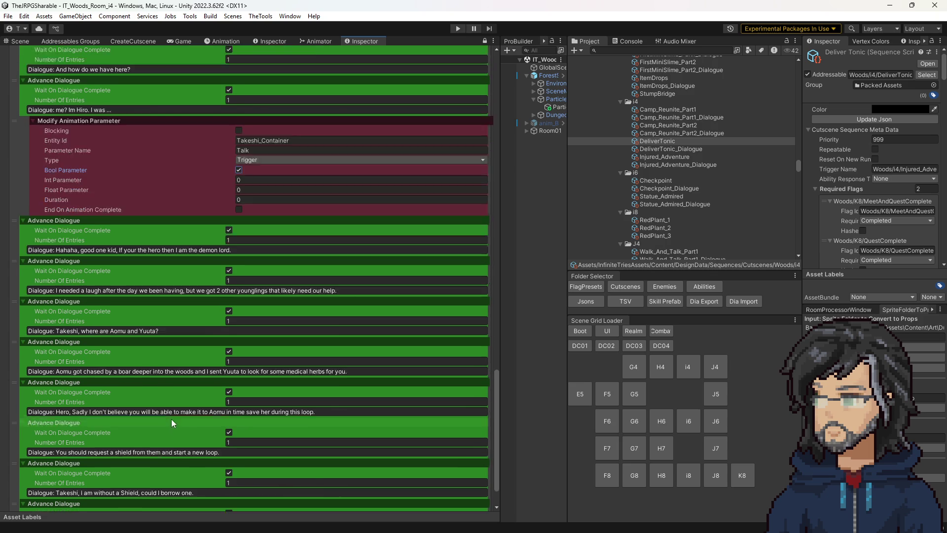
scroll(173, 421, down, 1)
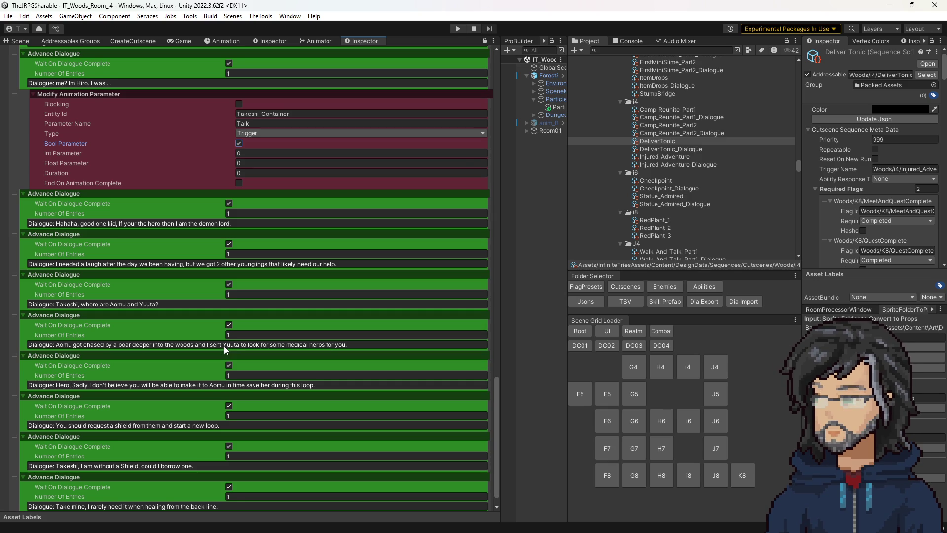
click(665, 149)
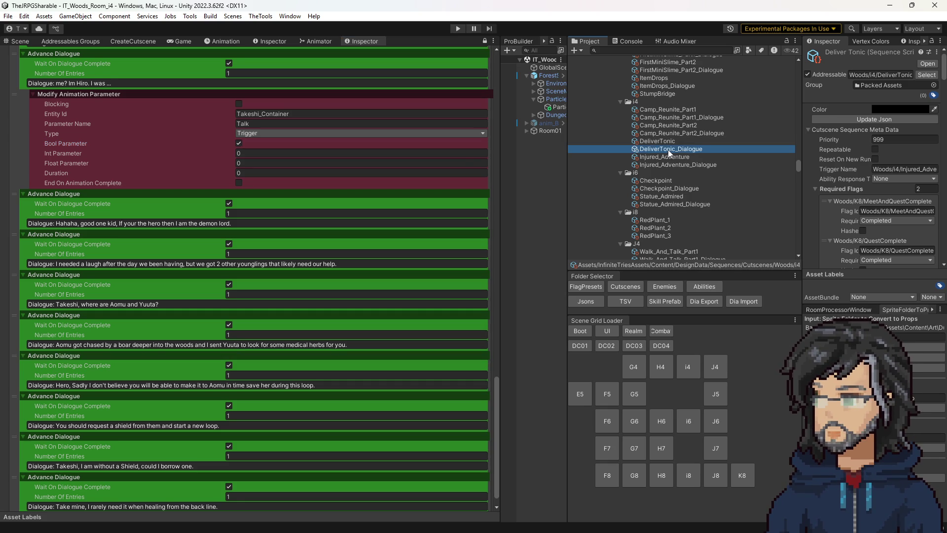
- Widen the dialogue panel and copy a Takeshi entry from DeliverTonic_Dialogue
drag(801, 178, 685, 173)
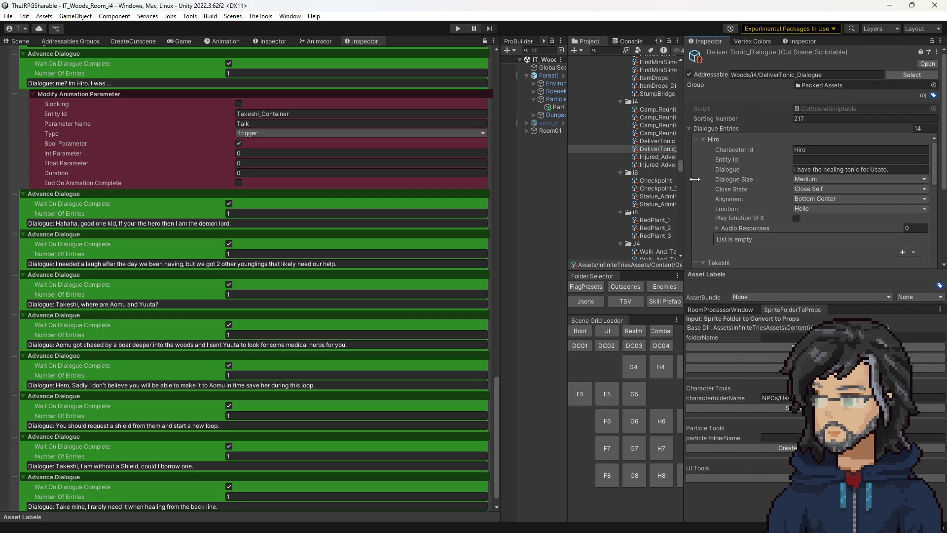
scroll(853, 203, down, 6)
scroll(838, 198, up, 5)
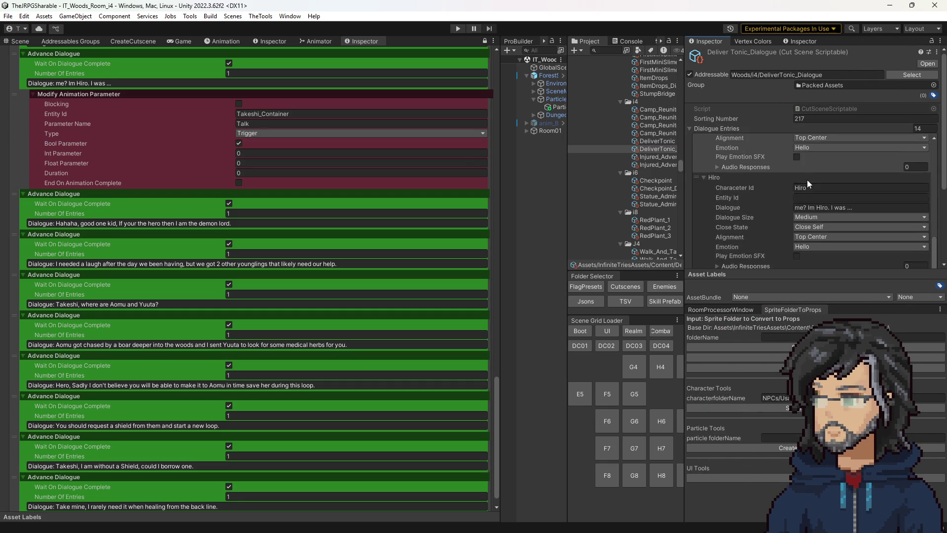
scroll(789, 209, down, 10)
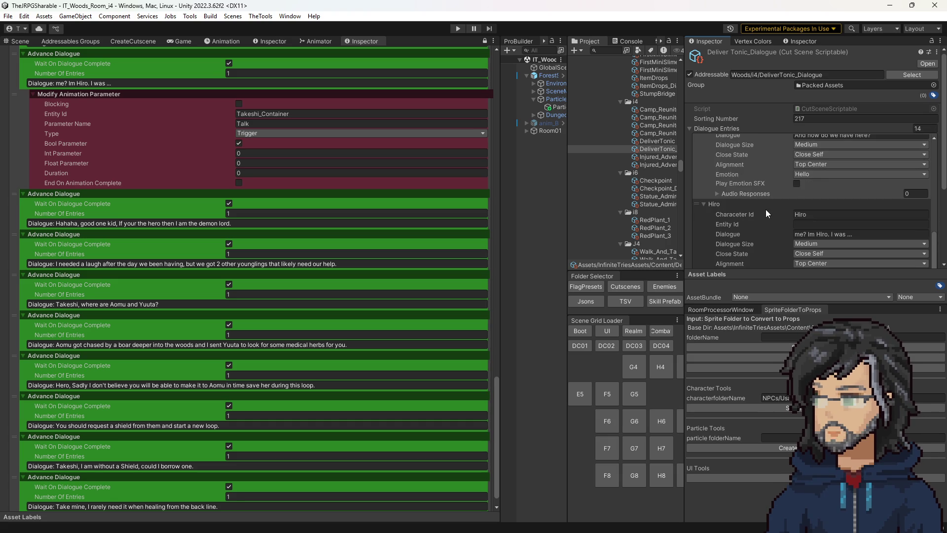
scroll(738, 212, down, 8)
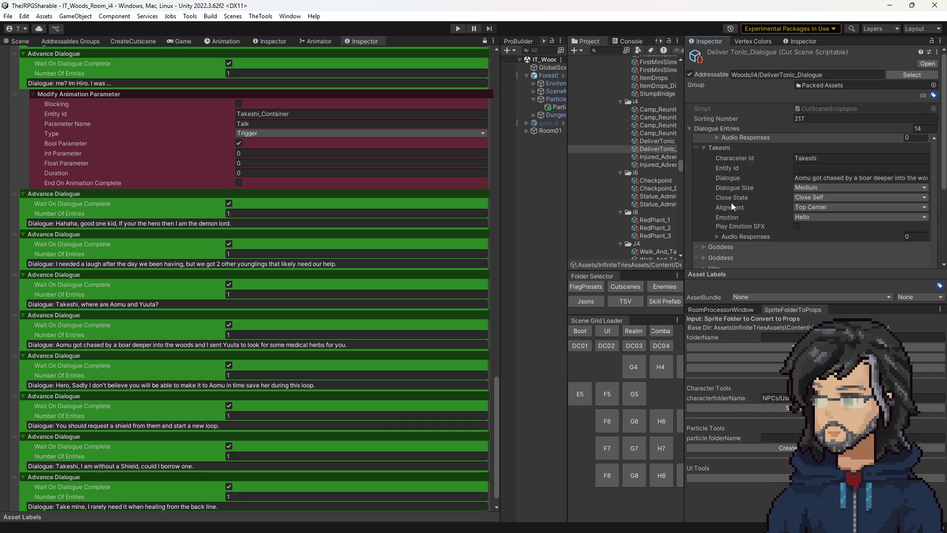
scroll(731, 202, down, 3)
right_click(731, 201)
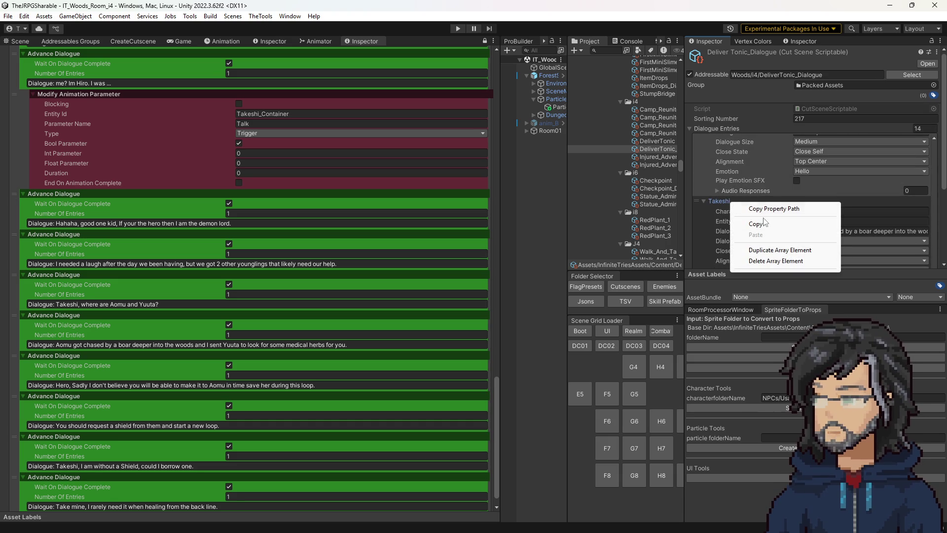
click(762, 221)
scroll(750, 219, down, 3)
scroll(741, 215, up, 3)
scroll(733, 237, up, 3)
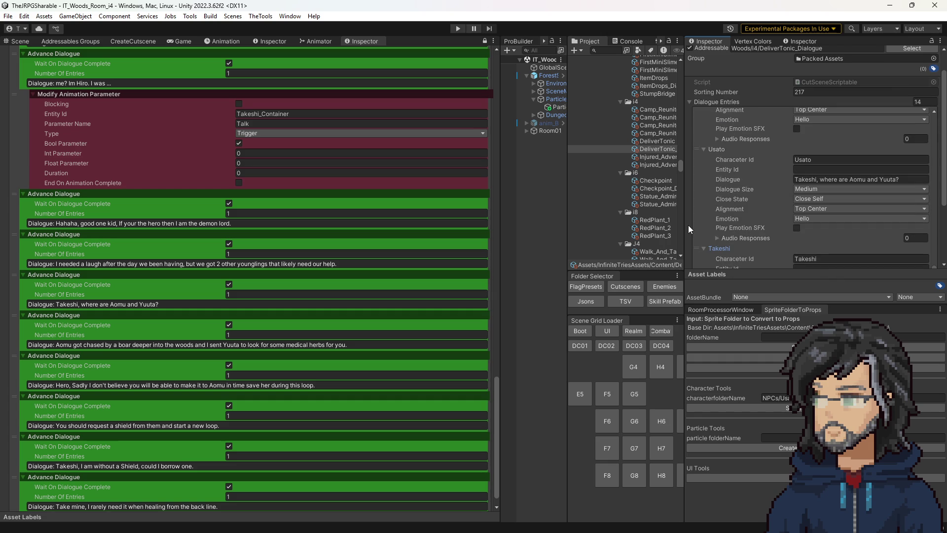
scroll(727, 153, down, 5)
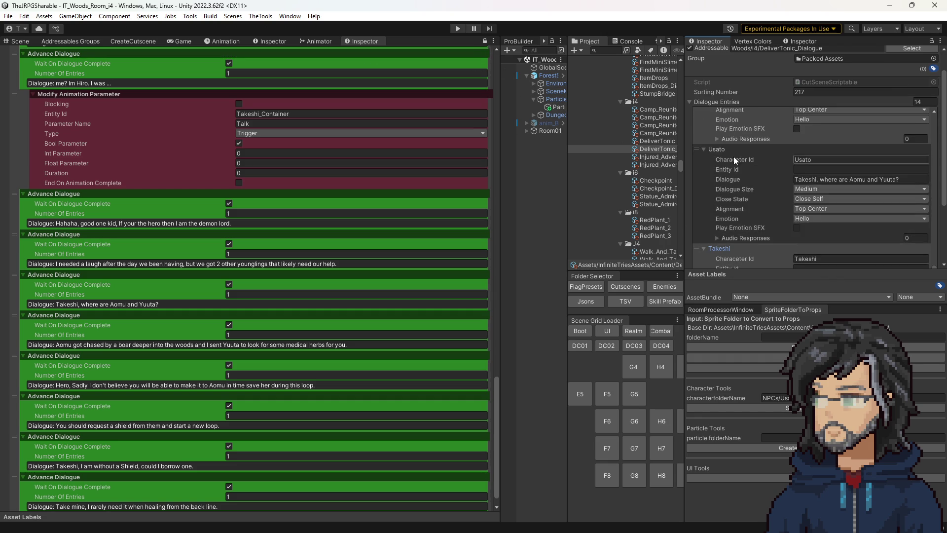
- Show DeliverTonic_Dialogue in the main Inspector and scroll through its 14 entries
click(484, 41)
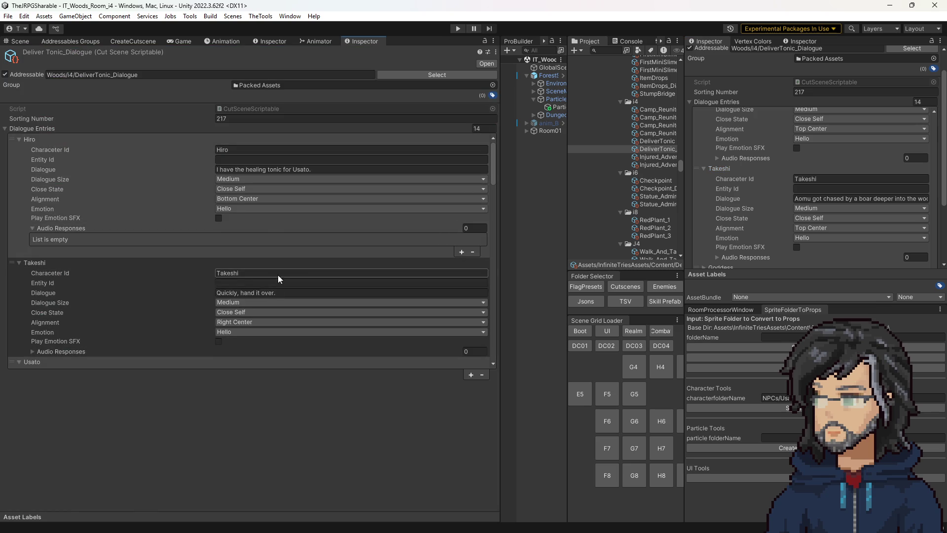
scroll(194, 282, down, 2)
scroll(200, 269, down, 10)
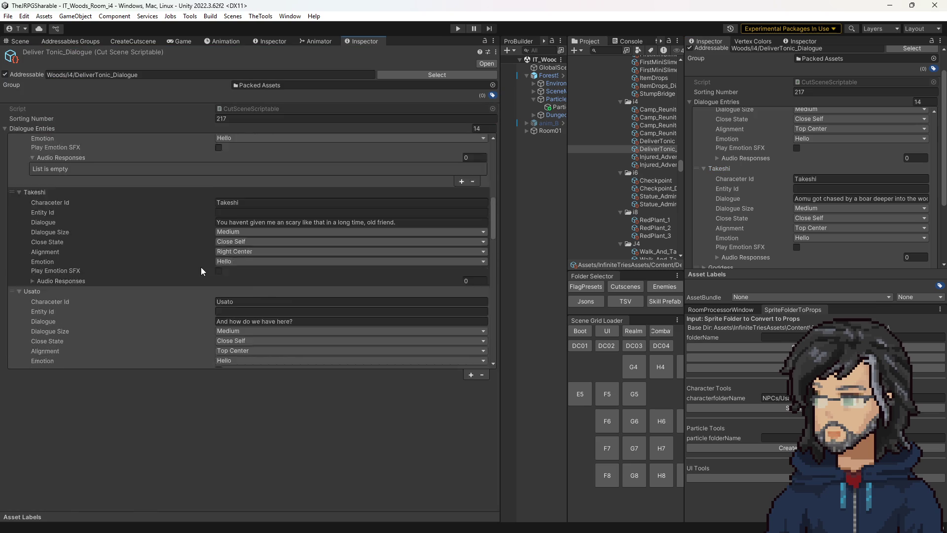
scroll(200, 268, down, 12)
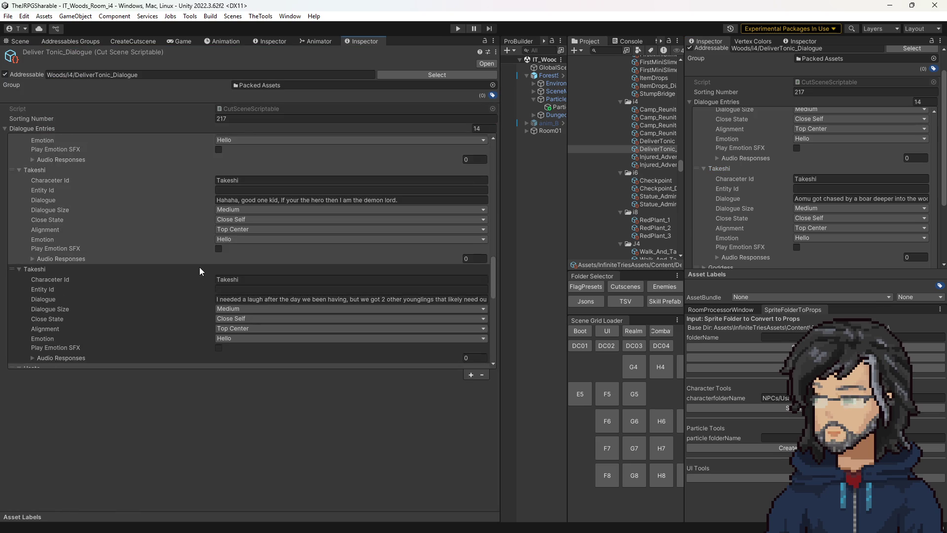
scroll(199, 267, down, 6)
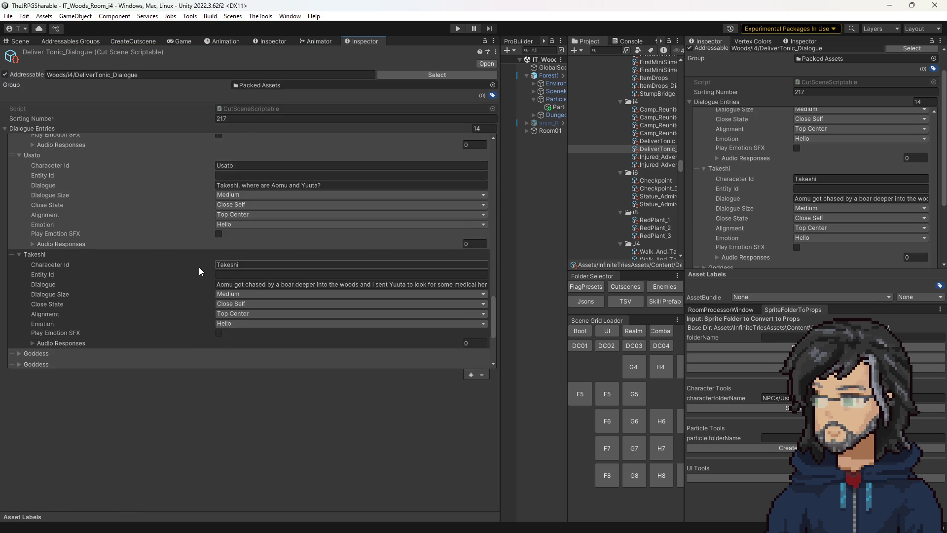
scroll(59, 304, down, 3)
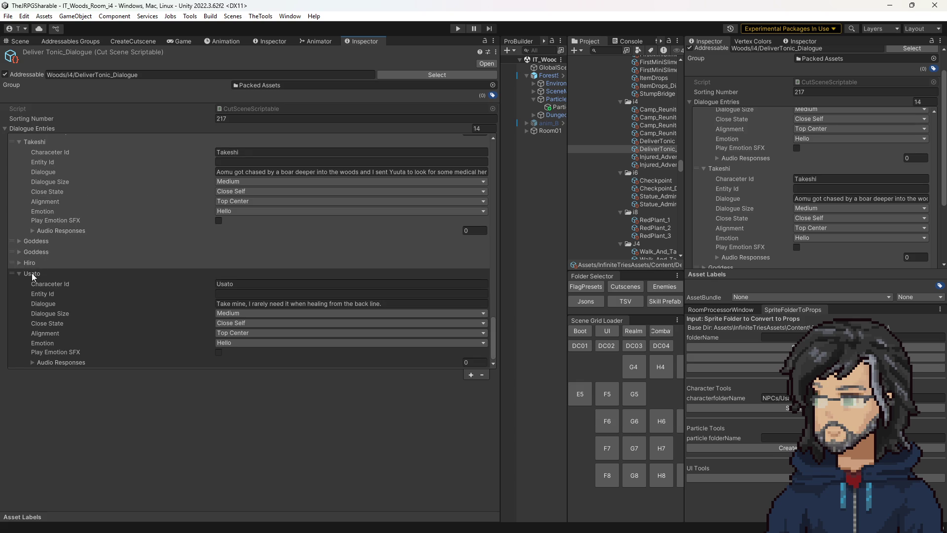
- Duplicate Takeshi's dialogue entry about Aomu and expand the copy
click(19, 274)
click(48, 231)
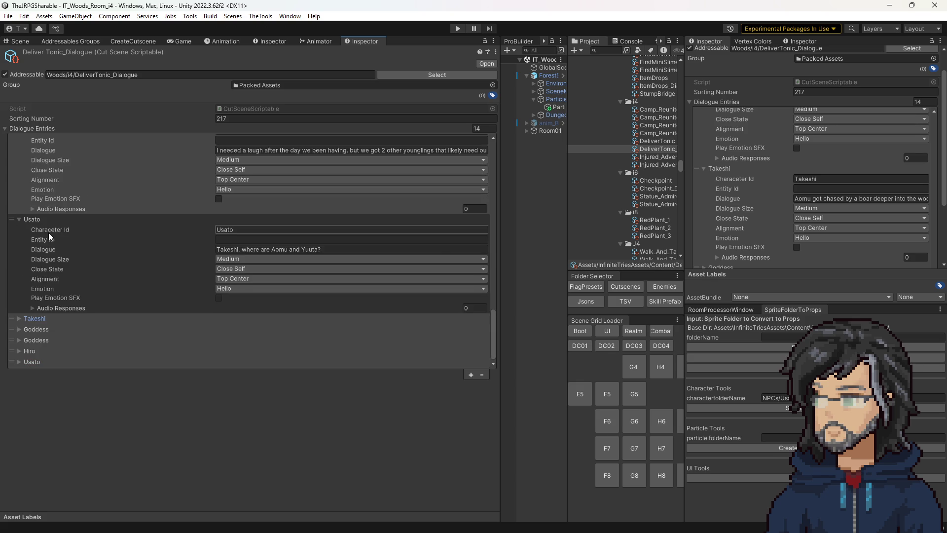
click(69, 318)
right_click(73, 318)
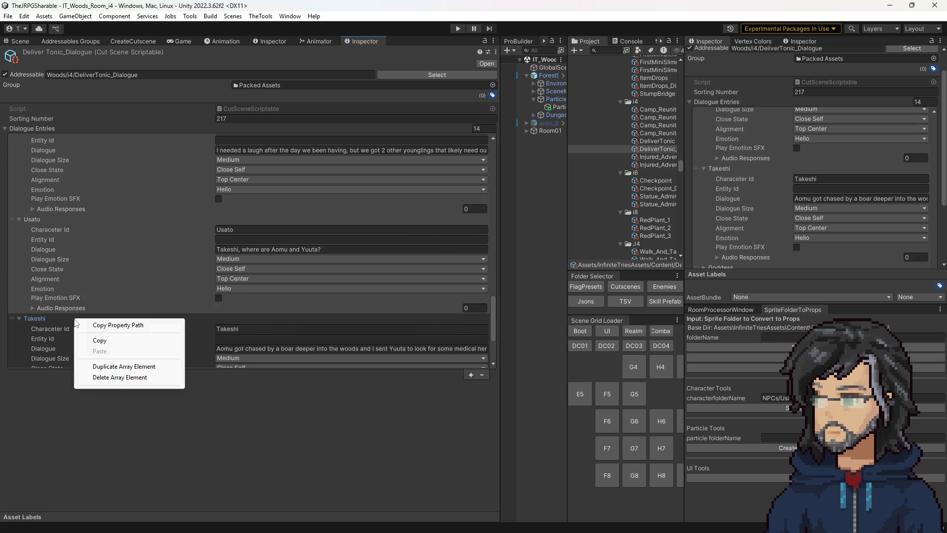
click(120, 366)
scroll(148, 296, down, 3)
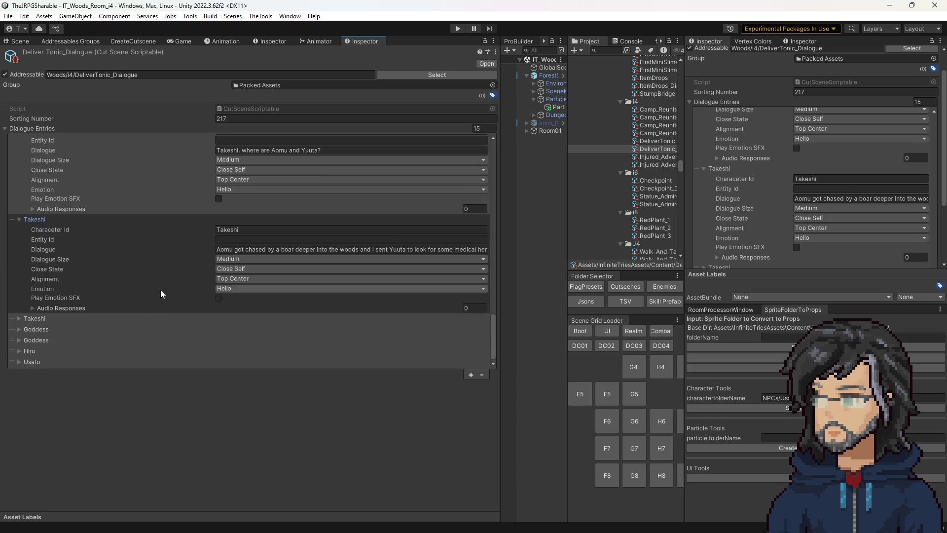
click(43, 318)
click(43, 318)
scroll(166, 282, down, 3)
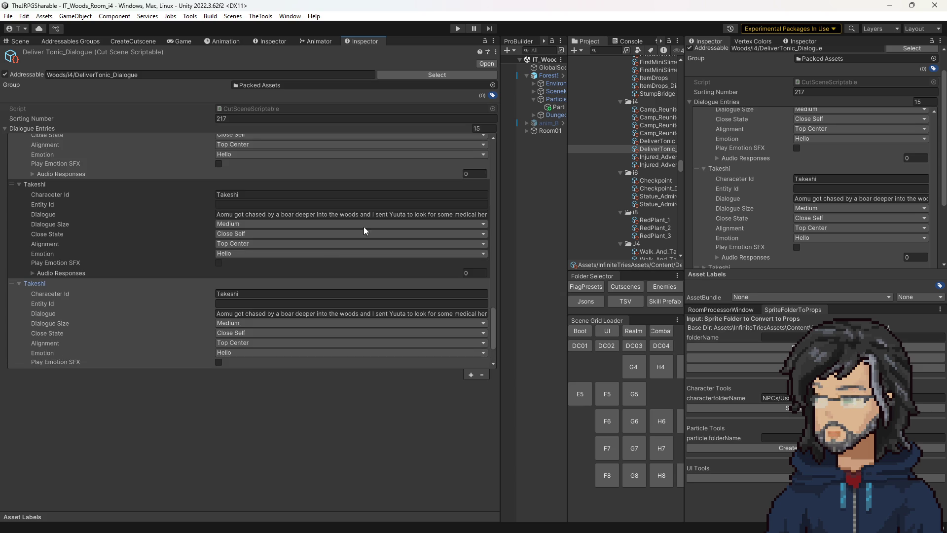
- Split Takeshi's boar line across the two entries, replacing the joining 'and' with ellipses
double_click(365, 213)
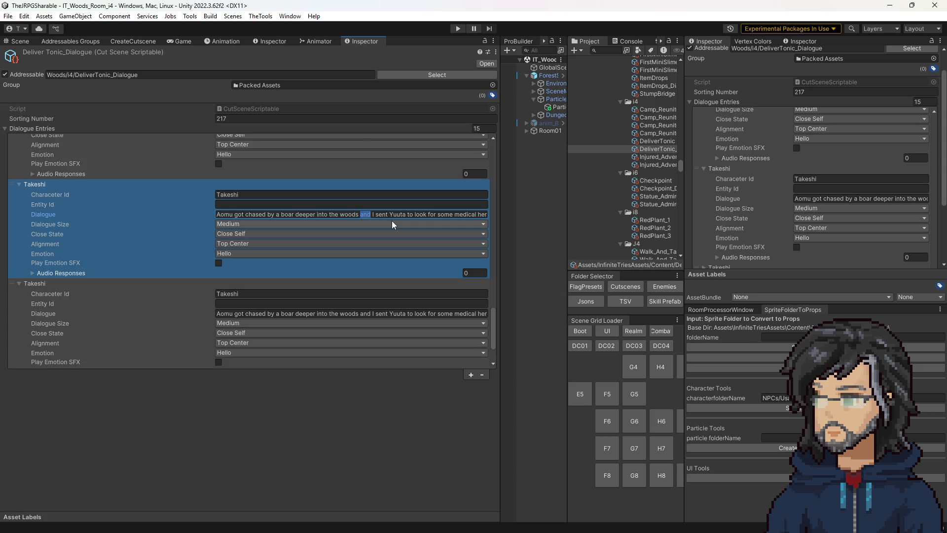
text(...)
drag(368, 214, 523, 220)
key(BackSpace)
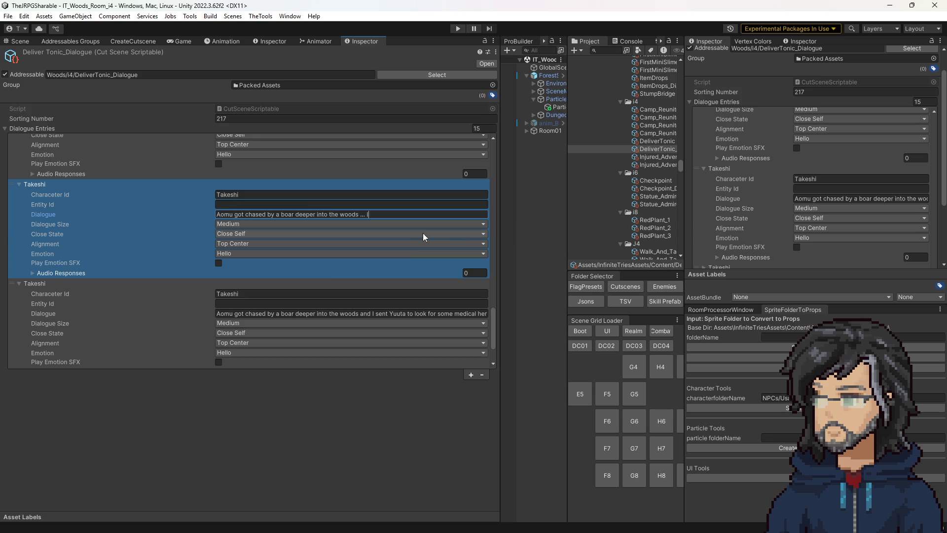
click(370, 313)
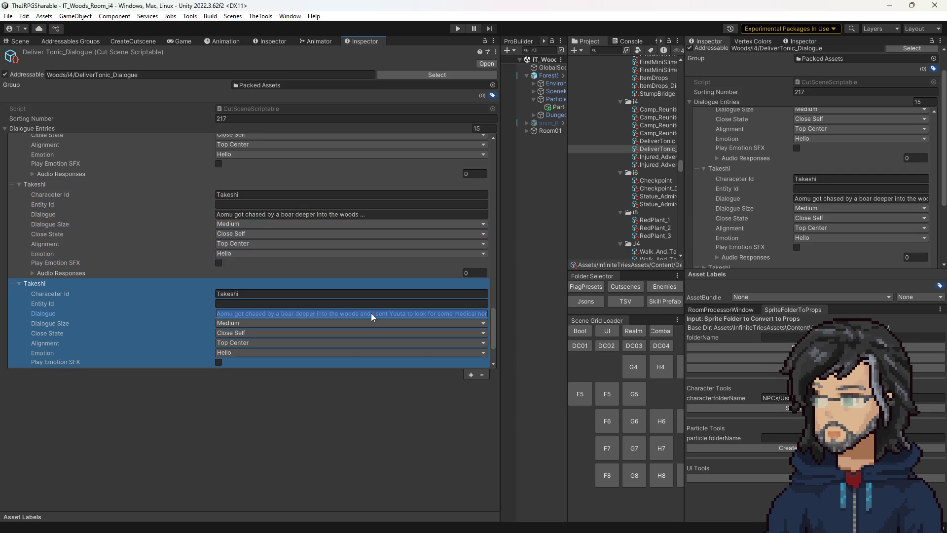
drag(371, 313, 32, 309)
text(...)
text(.)
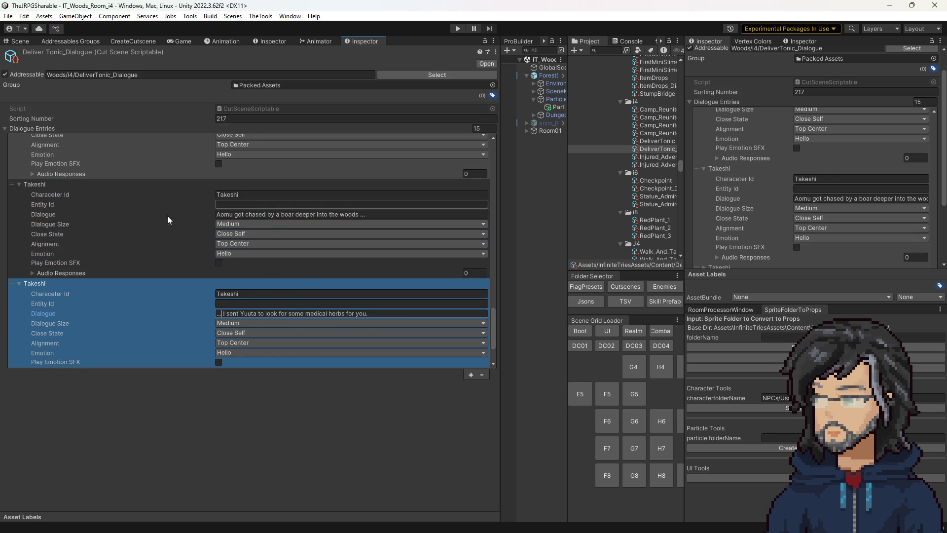
click(354, 399)
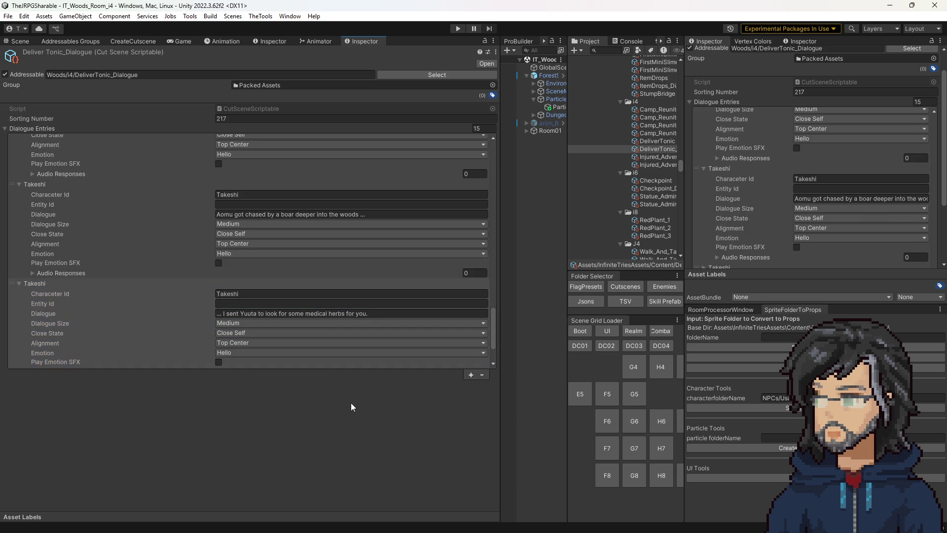
scroll(395, 216, up, 5)
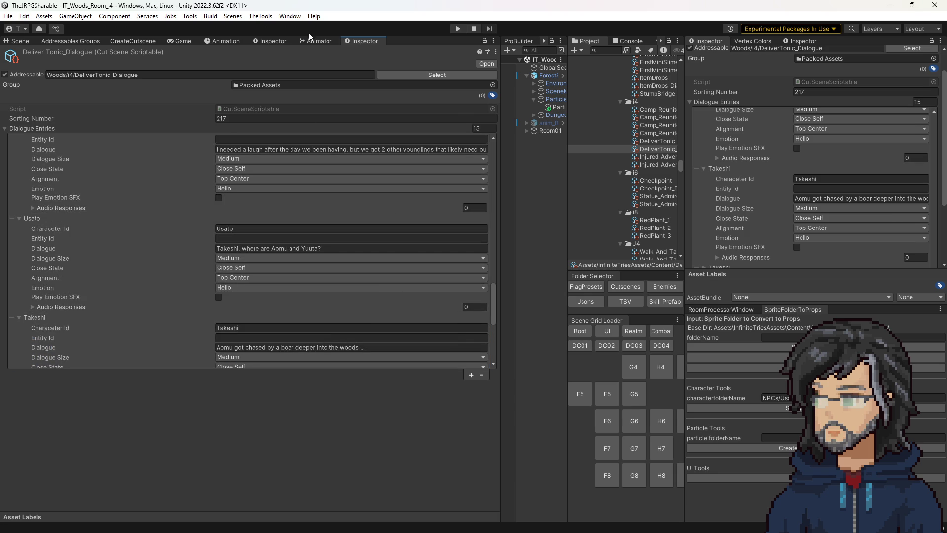
click(636, 142)
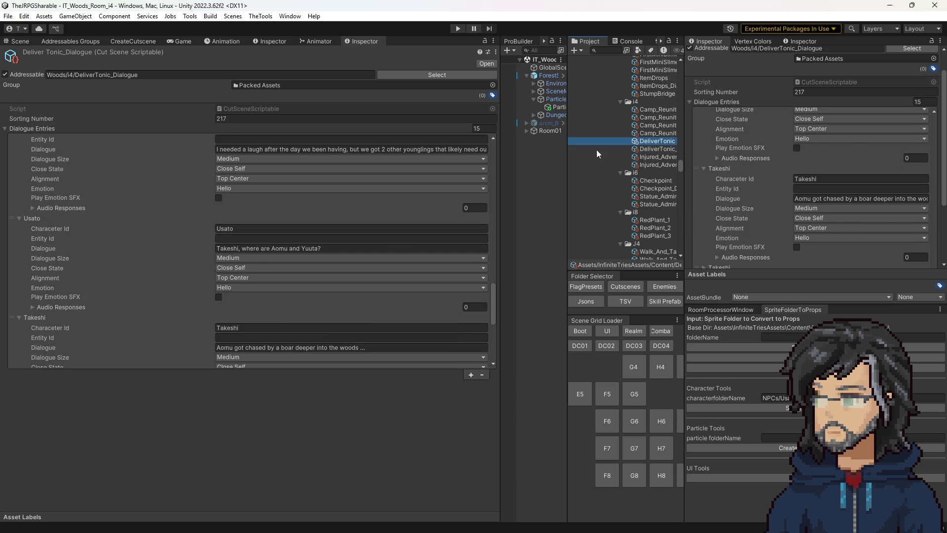
- Add a NavigateToTileAndFacingSequenceStep for Takeshi_Container below 'Takeshi, where are Aomu and Yuuta?'
scroll(306, 296, down, 5)
scroll(326, 340, down, 15)
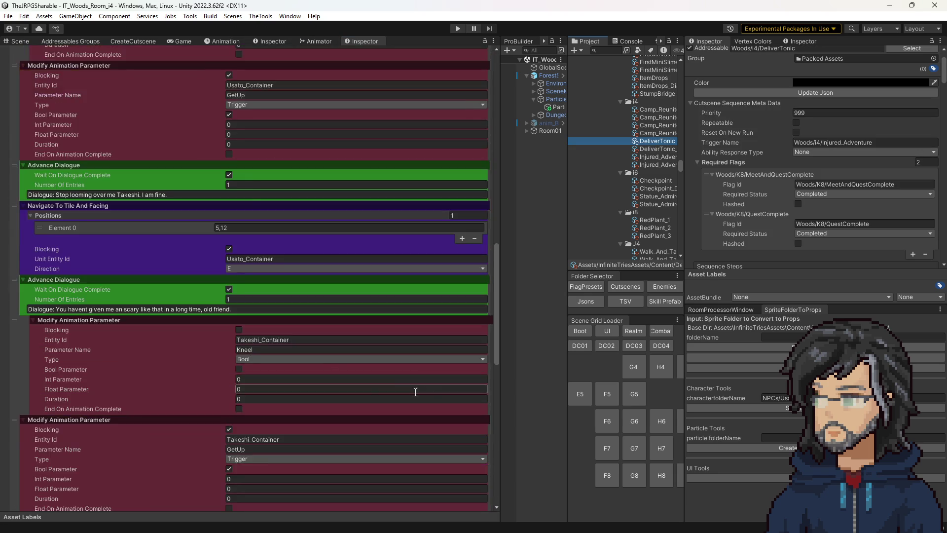
scroll(406, 368, down, 3)
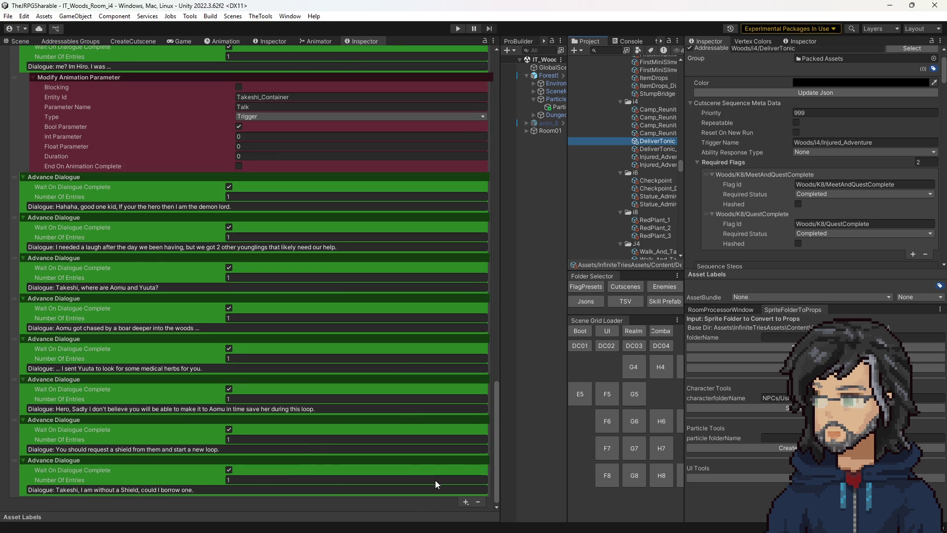
click(466, 502)
mouse_move(509, 437)
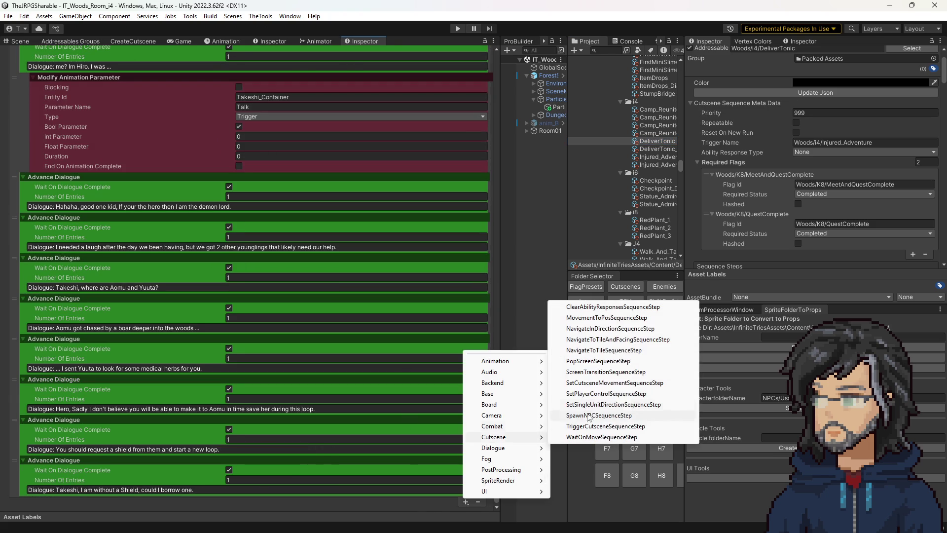
click(603, 340)
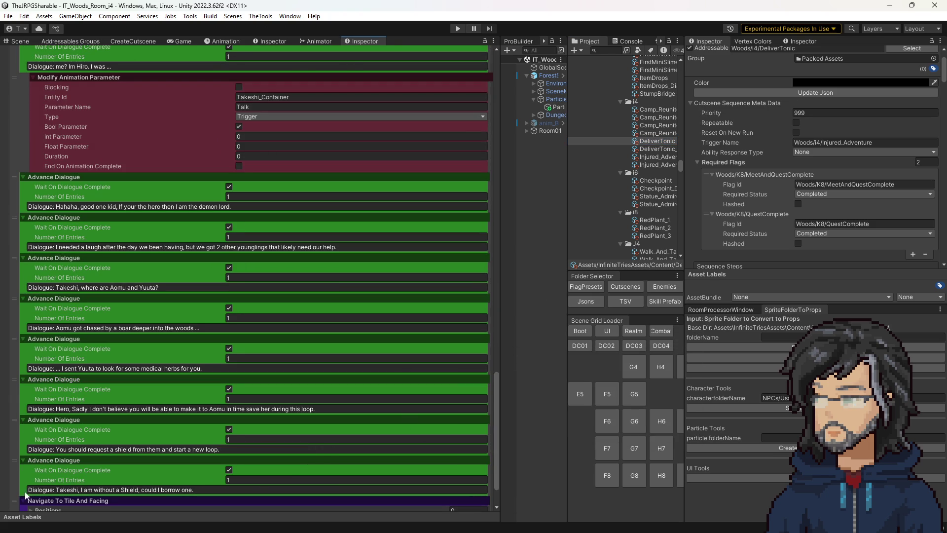
mouse_move(21, 503)
mouse_down()
mouse_move(82, 291)
mouse_move(85, 325)
mouse_move(82, 277)
mouse_move(73, 363)
mouse_move(72, 302)
mouse_up()
click(131, 306)
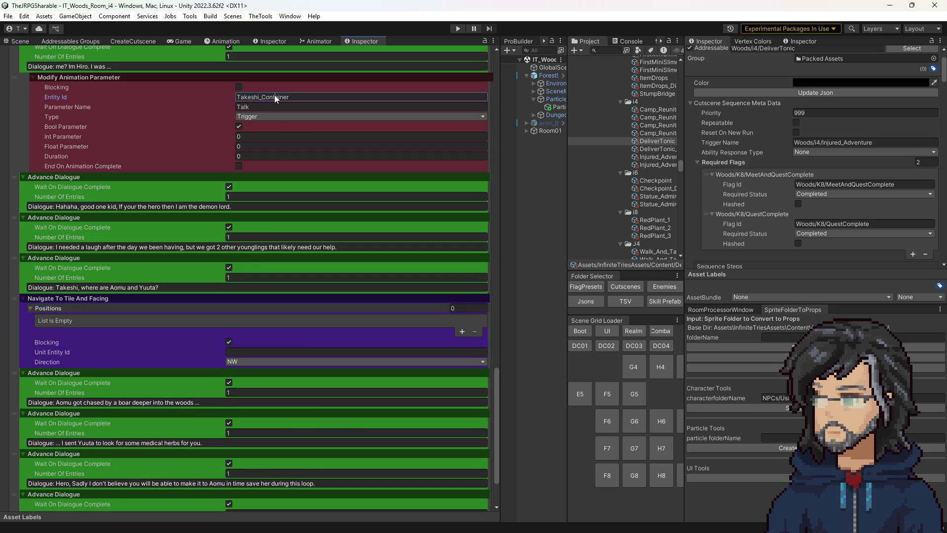
click(296, 352)
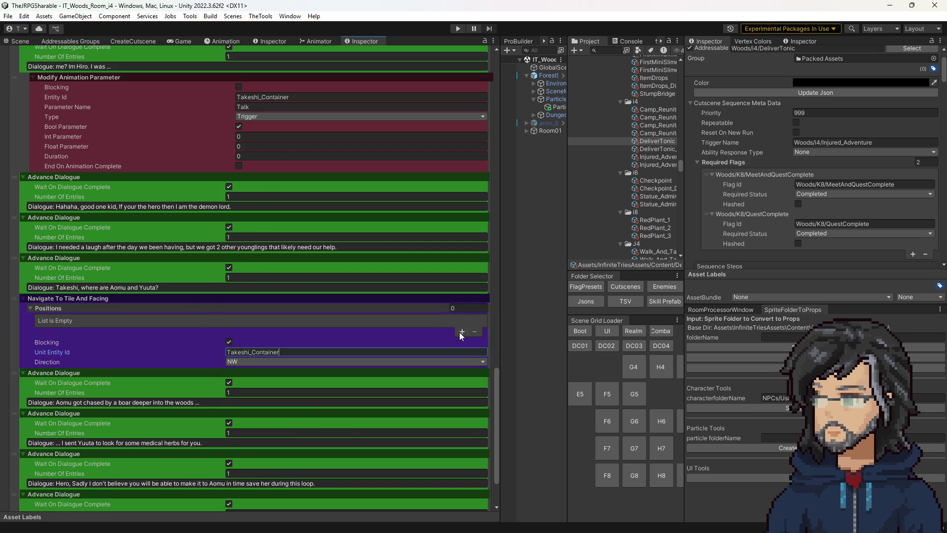
click(22, 41)
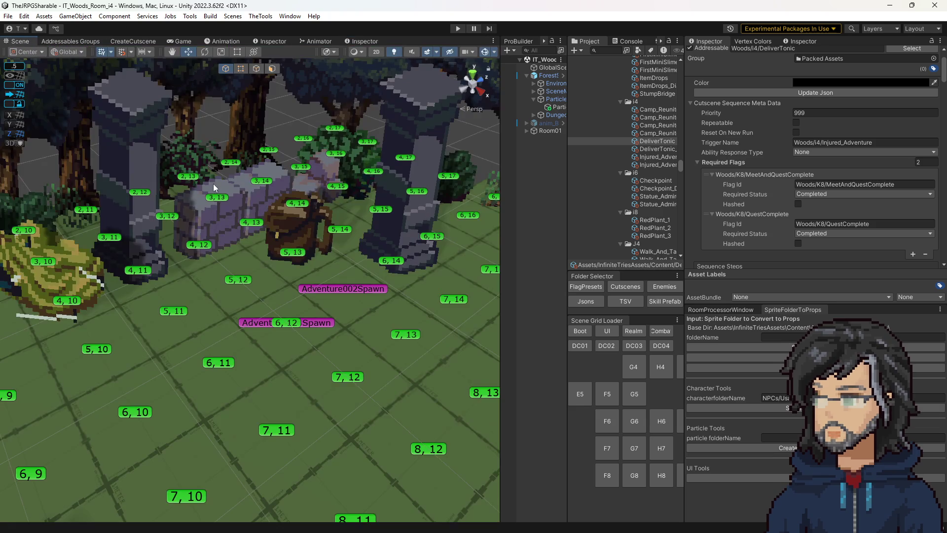
- Read the room's grid coordinates in the Scene view, then begin editing the Element 0 tile
scroll(330, 284, down, 10)
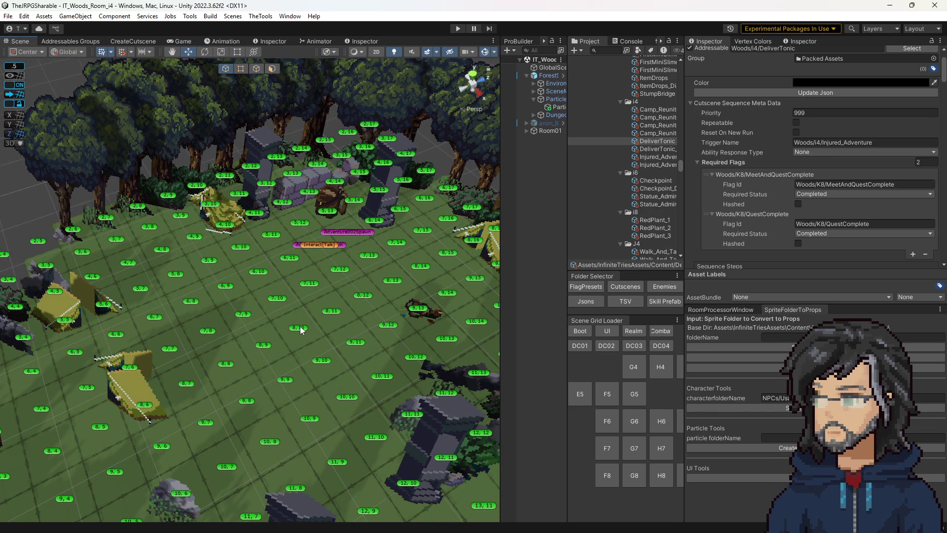
mouse_move(307, 323)
mouse_down()
mouse_move(336, 320)
mouse_move(301, 356)
mouse_move(327, 395)
mouse_up()
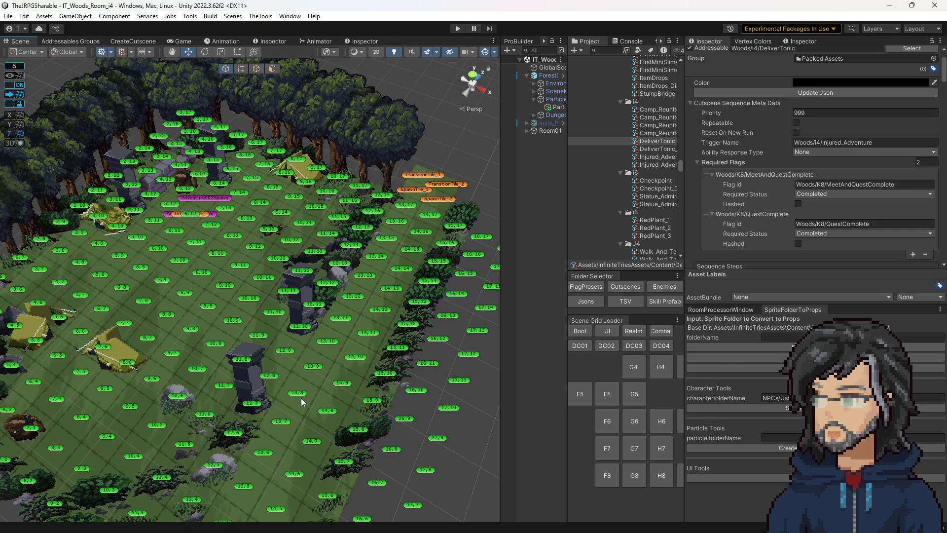
click(356, 41)
click(247, 320)
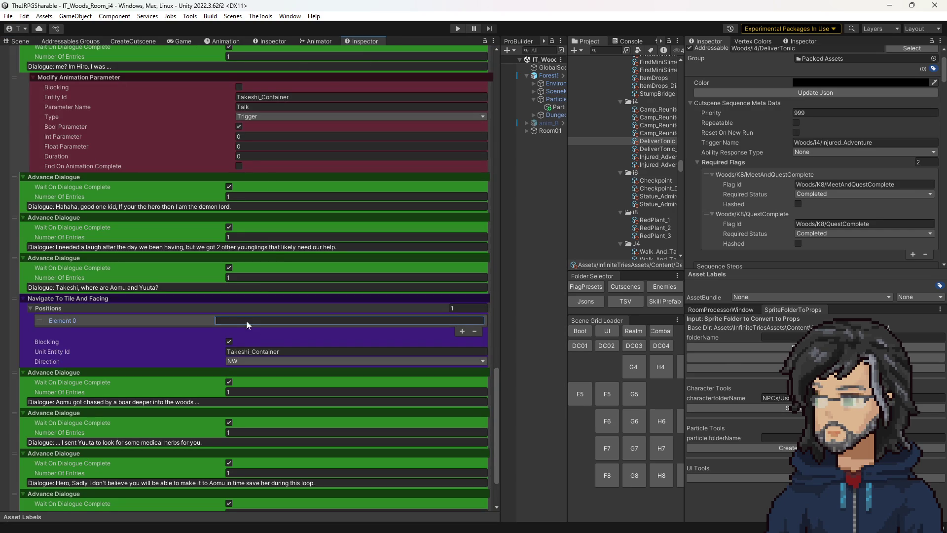
- Set Takeshi's first move to tile 13,7 facing S
text(13,7)
click(257, 361)
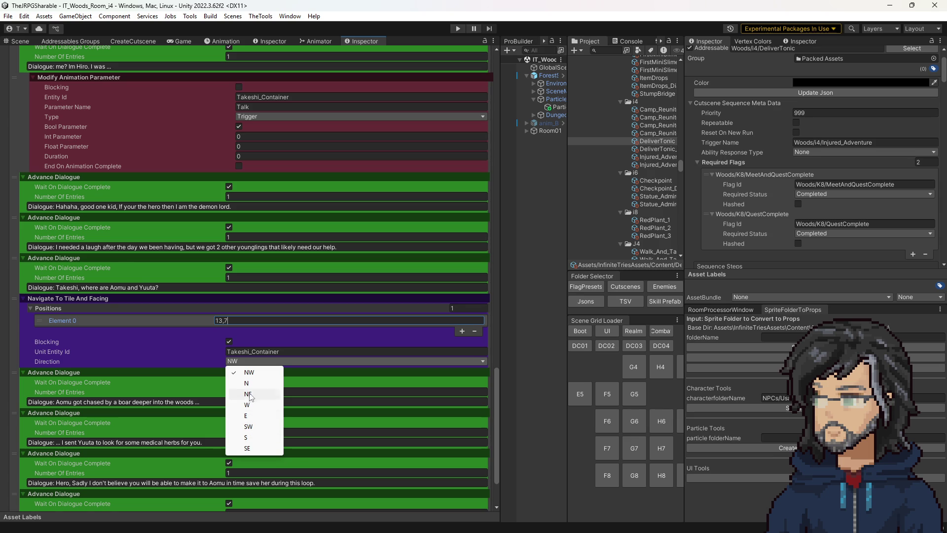
click(246, 438)
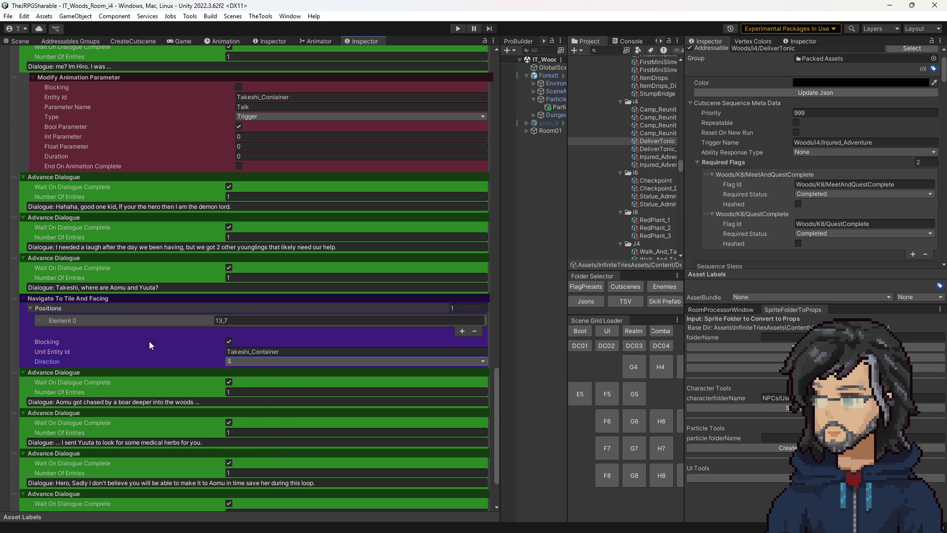
scroll(195, 375, down, 3)
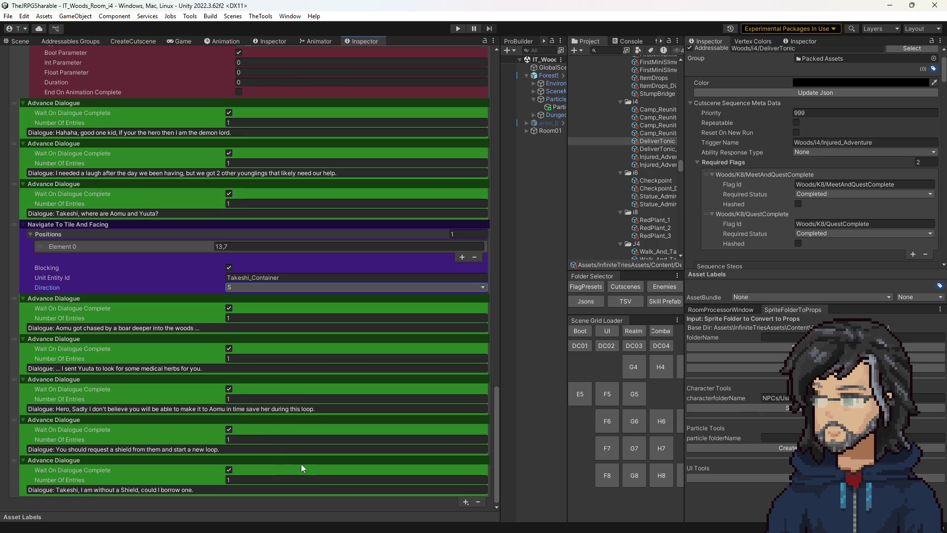
- Add a second Takeshi_Container navigate step after the boar dialogue line
click(466, 501)
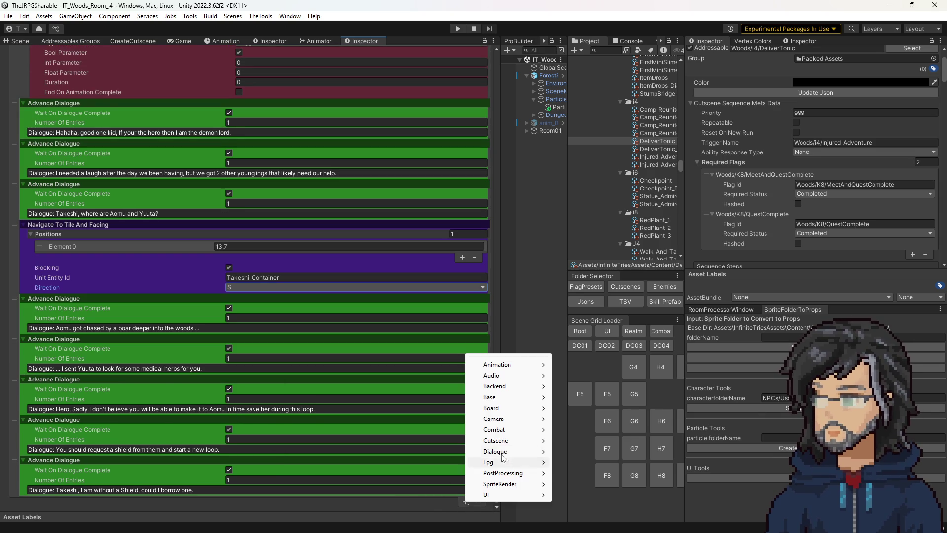
mouse_move(505, 442)
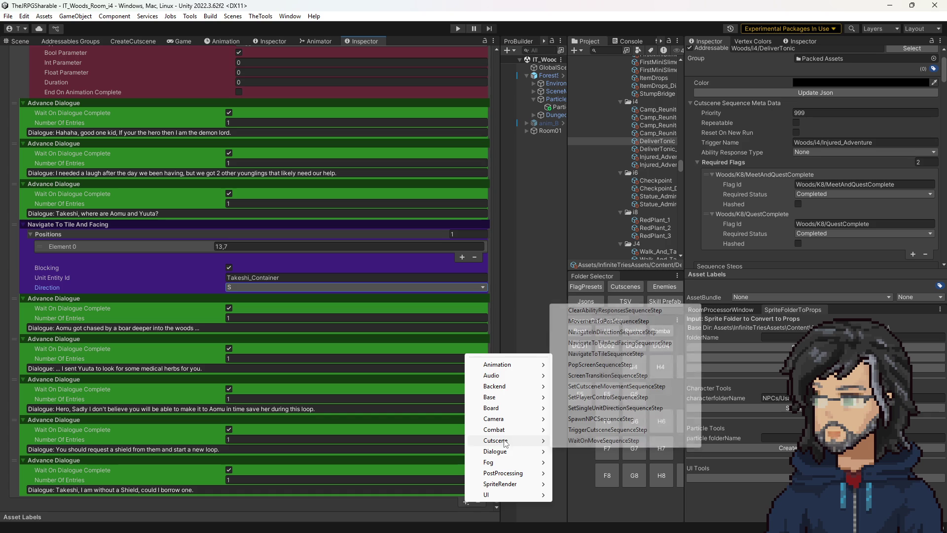
click(591, 344)
drag(24, 501, 32, 315)
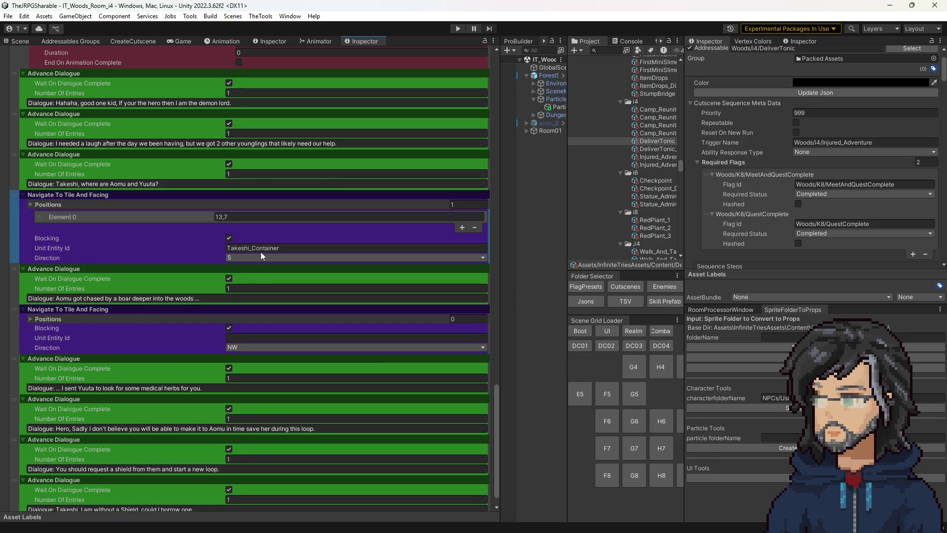
click(260, 249)
click(250, 339)
text(Takeshi_Container)
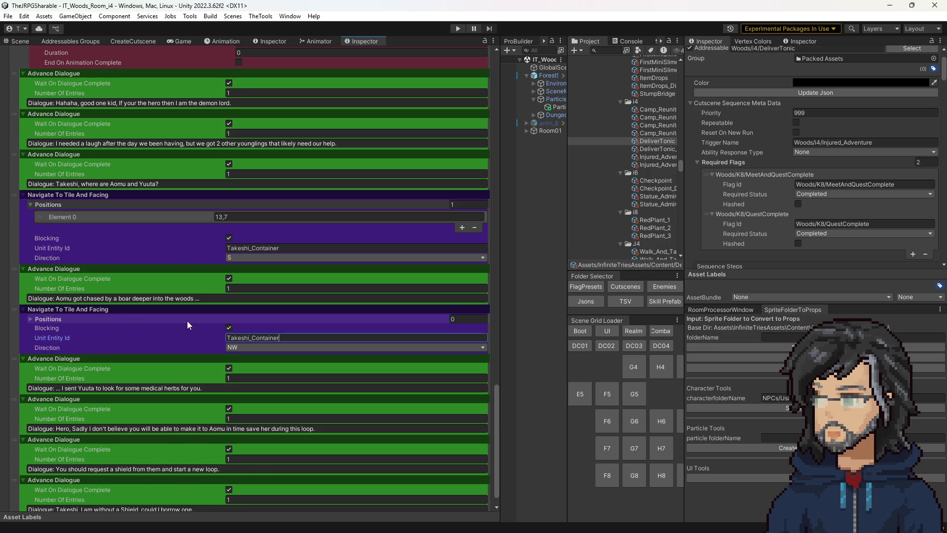
- Give the second move target tile 13,11 facing N
click(159, 321)
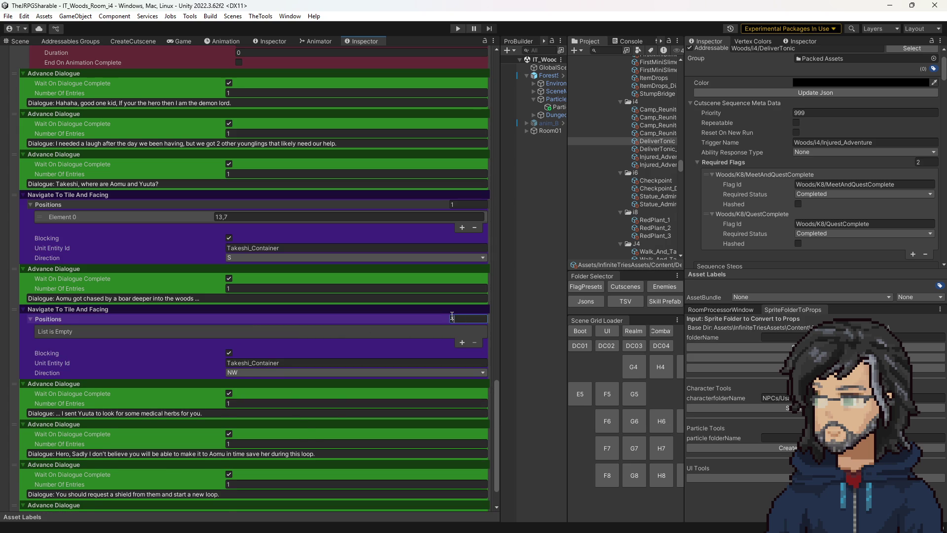
click(20, 41)
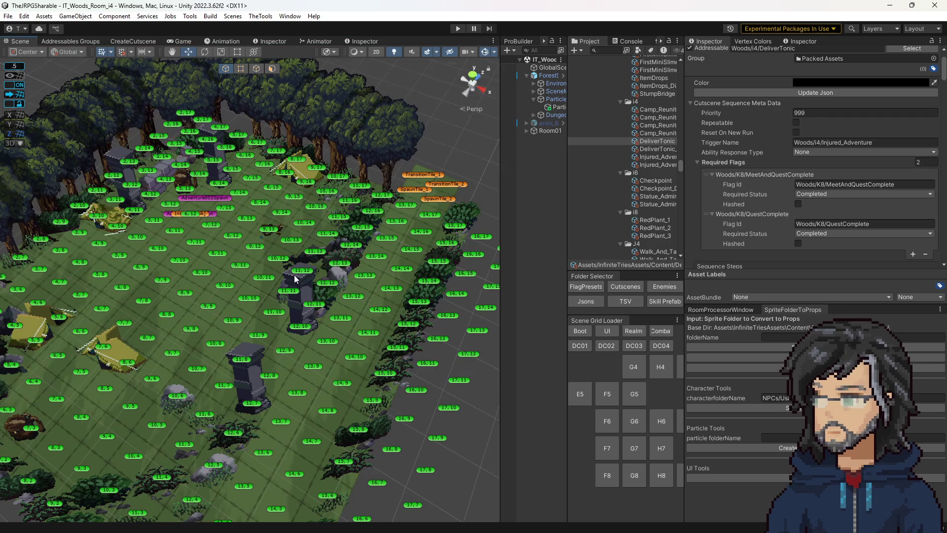
click(362, 41)
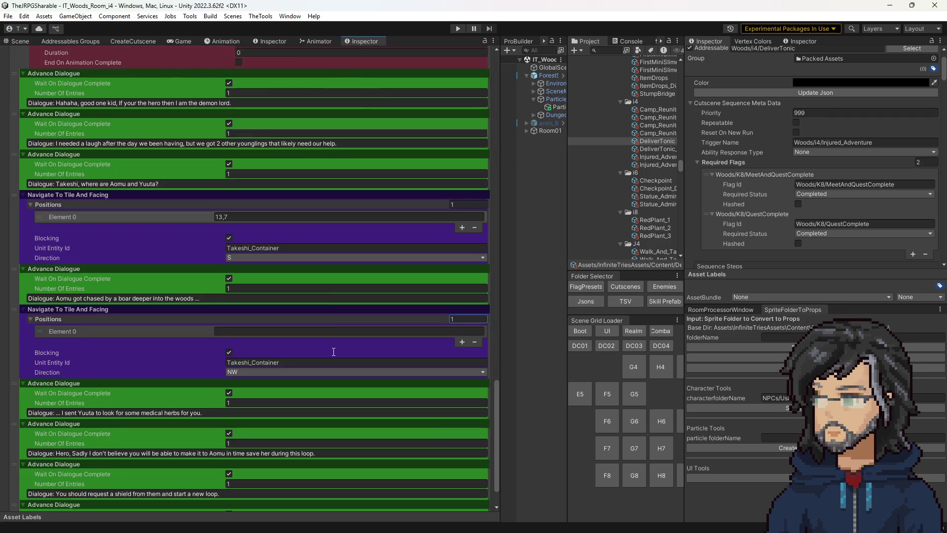
click(274, 331)
text(1)
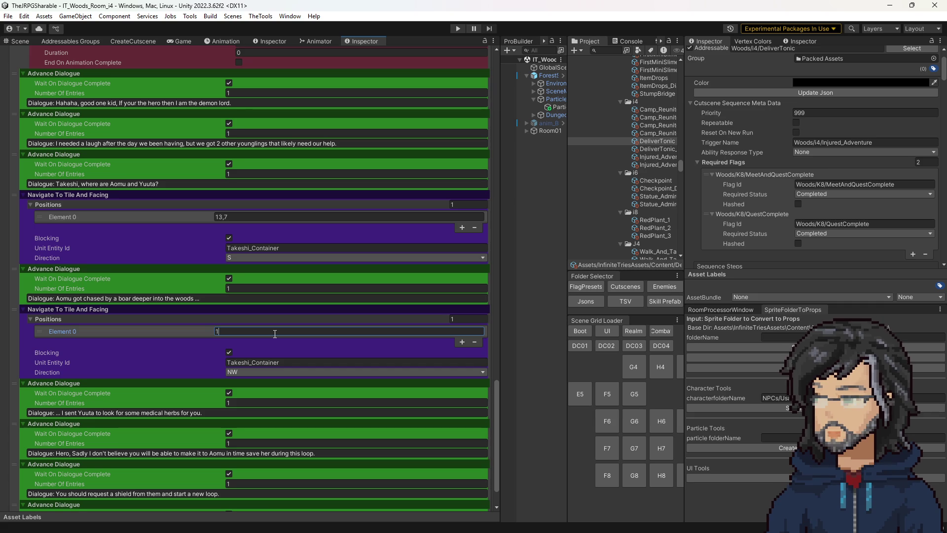
text(1)
click(247, 372)
click(282, 390)
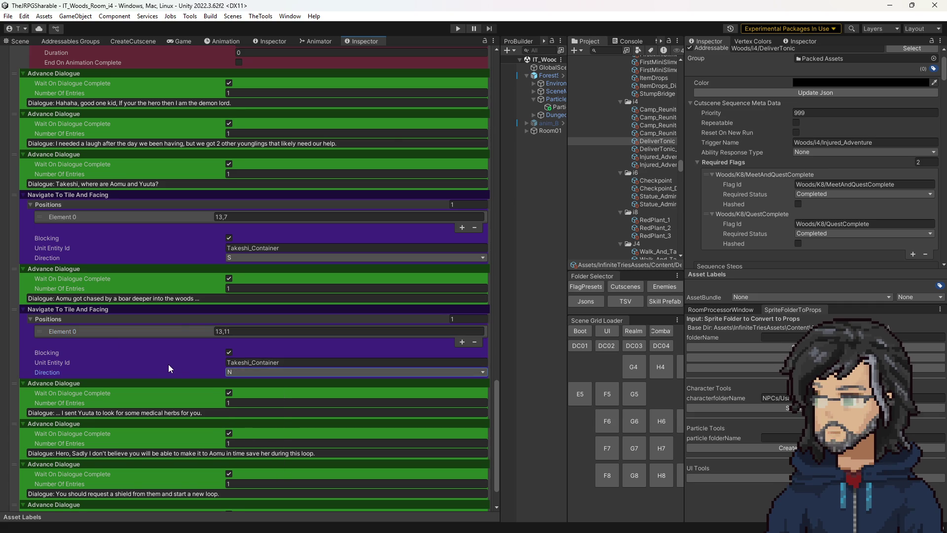
scroll(164, 362, down, 3)
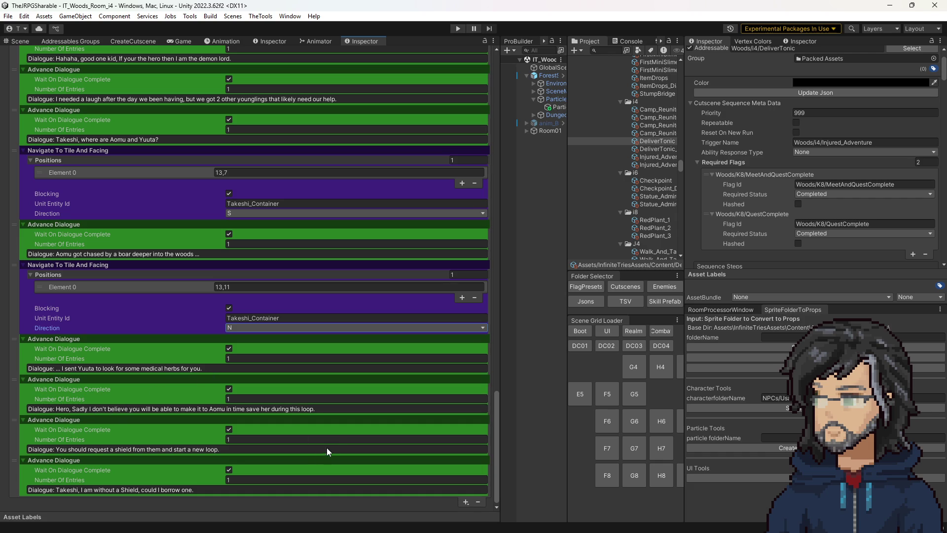
- Play-test the room in an enlarged Game view, watching DeliverTonic through the Goddess message, then stop
click(451, 28)
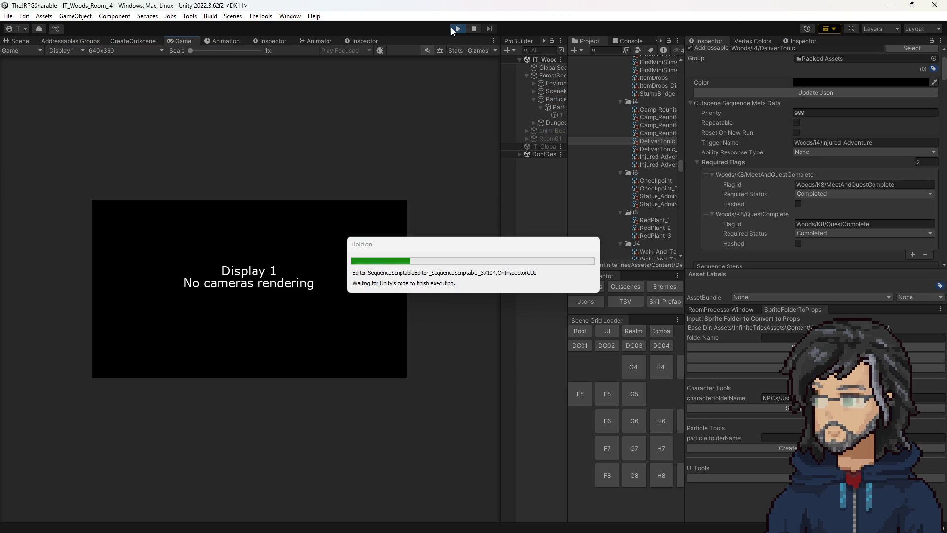
mouse_move(502, 176)
mouse_down()
mouse_move(694, 175)
mouse_move(654, 181)
mouse_up()
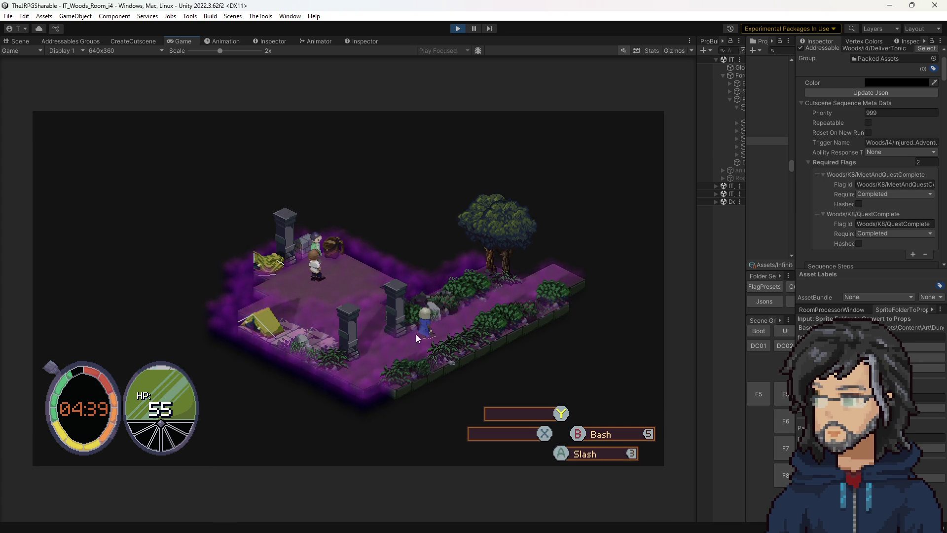
click(459, 28)
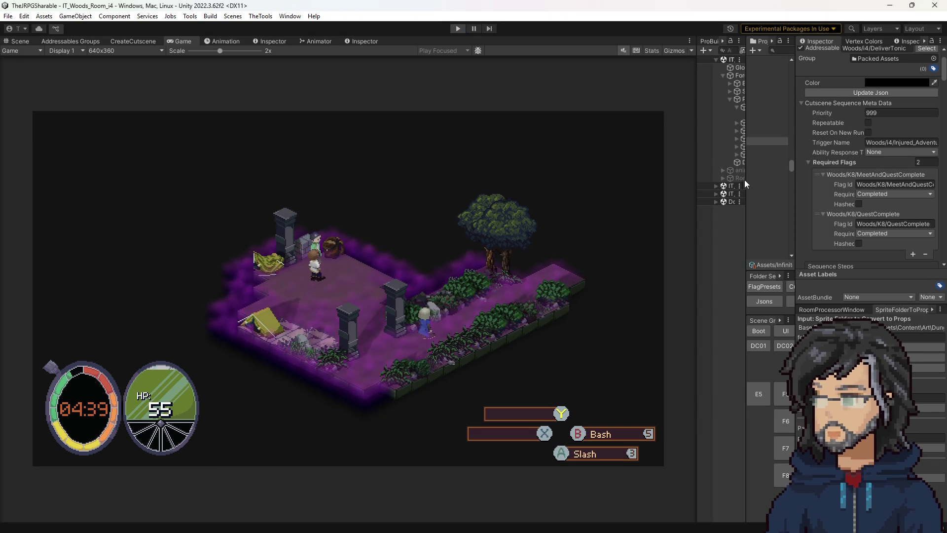
- Change the last Advance Dialogue step's Number Of Entries from 1 to 2
scroll(405, 243, down, 4)
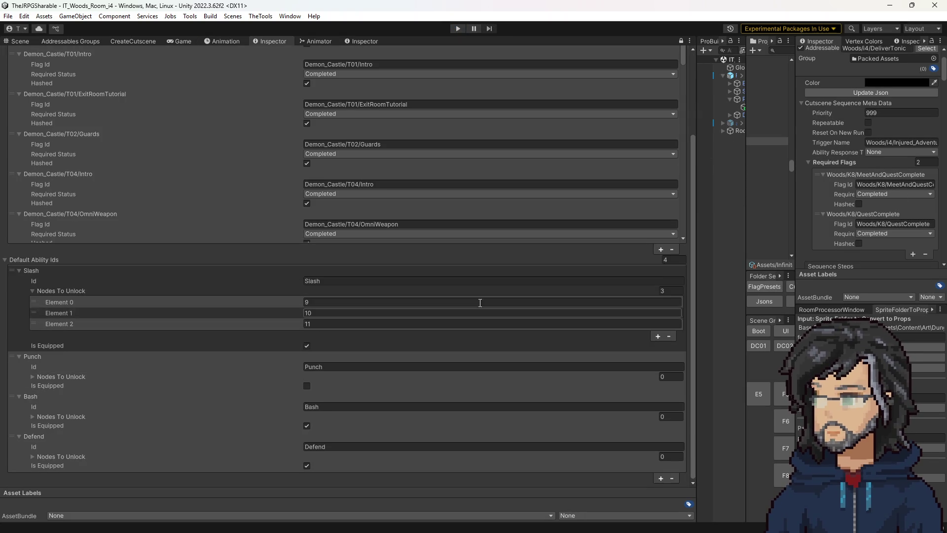
click(360, 43)
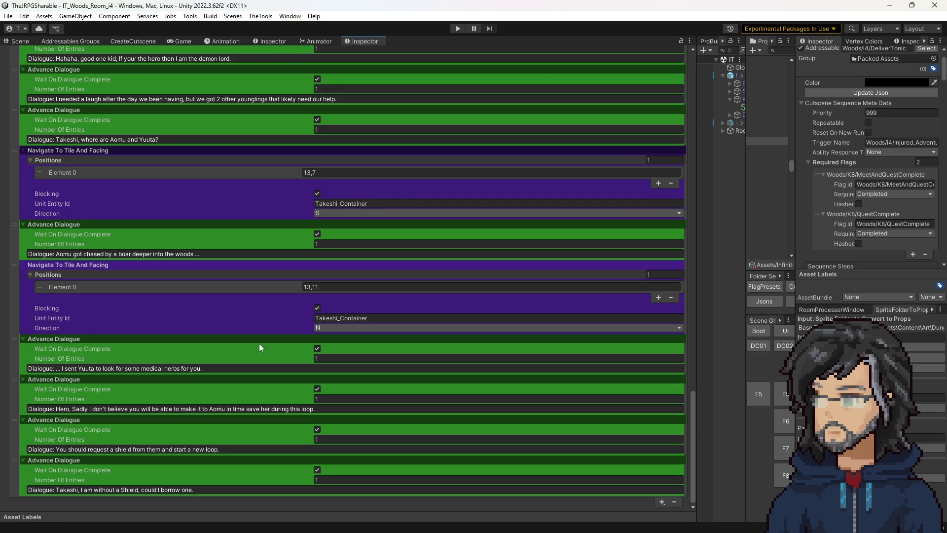
scroll(237, 330, up, 3)
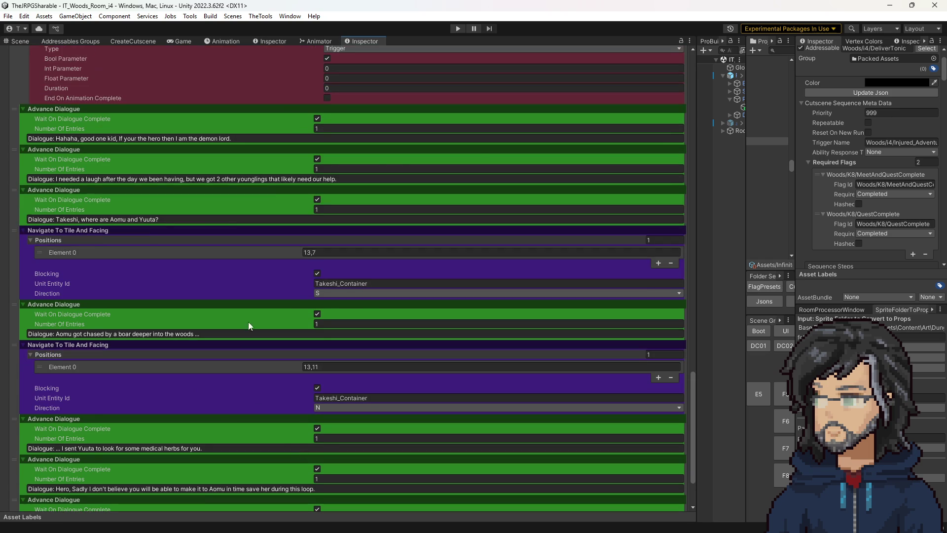
scroll(253, 287, up, 3)
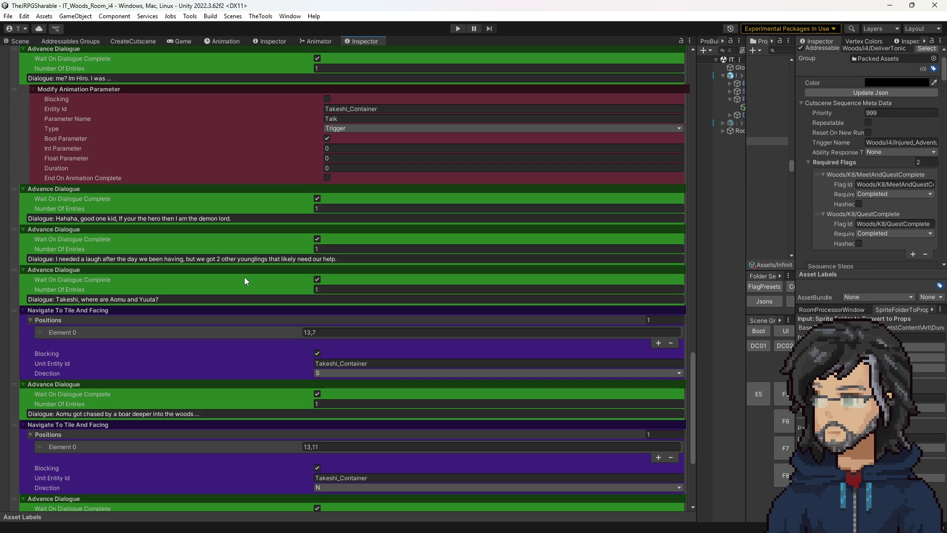
scroll(253, 346, down, 1)
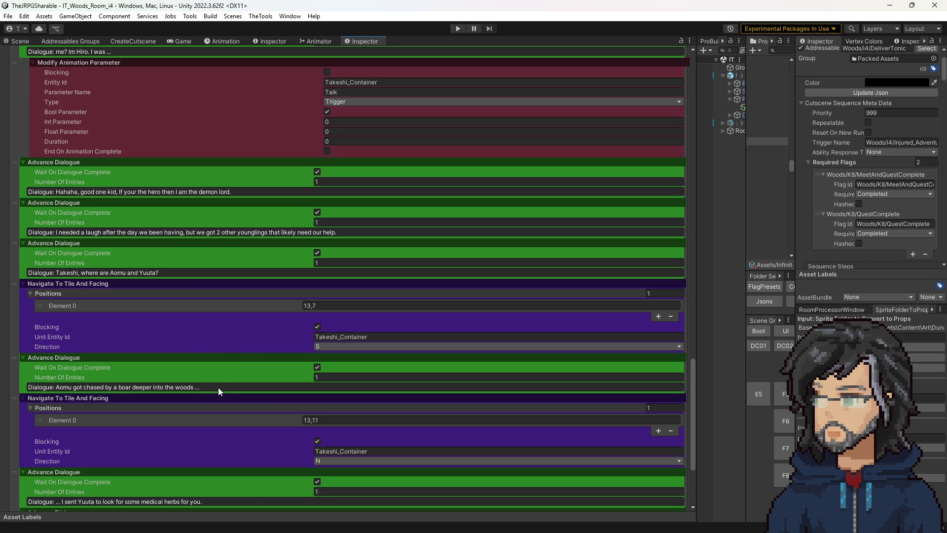
scroll(218, 387, up, 5)
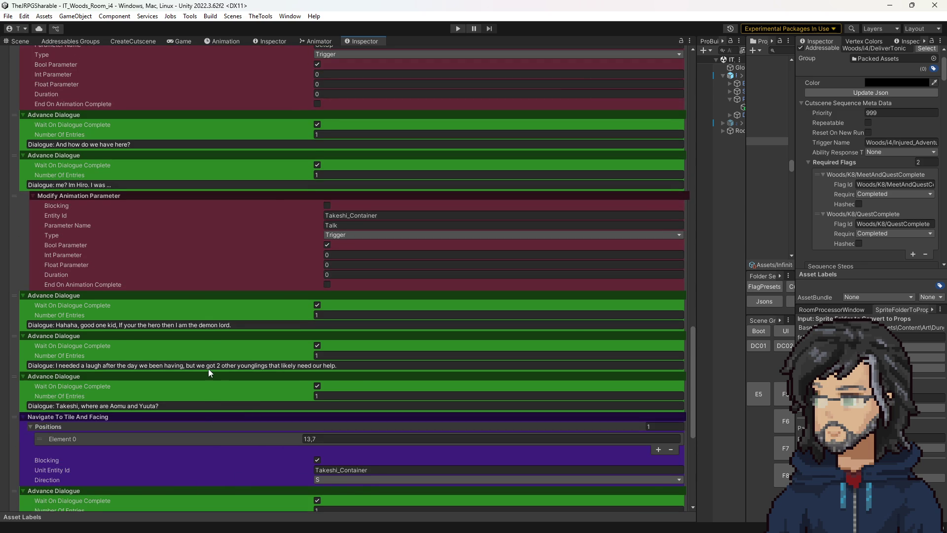
scroll(208, 369, down, 3)
scroll(210, 365, up, 10)
scroll(206, 370, down, 7)
scroll(206, 375, down, 10)
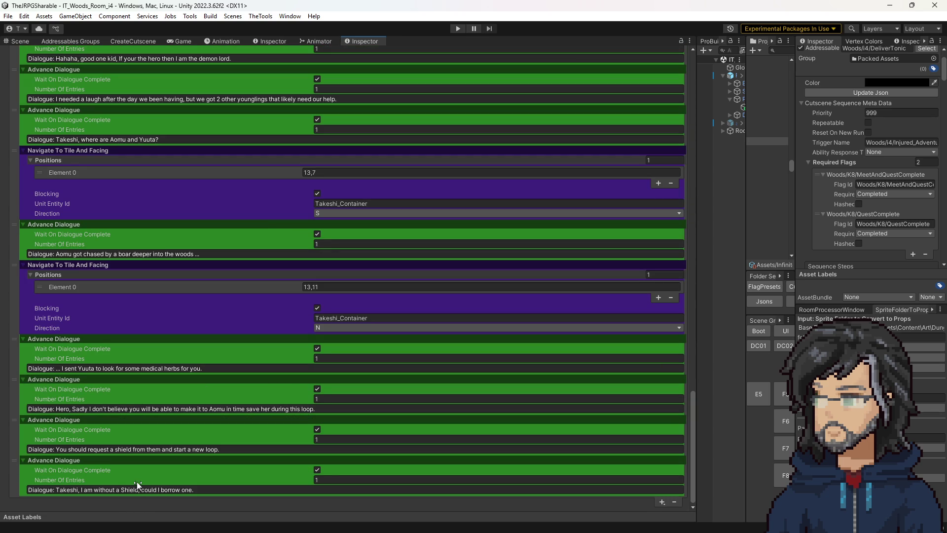
click(329, 479)
text(2)
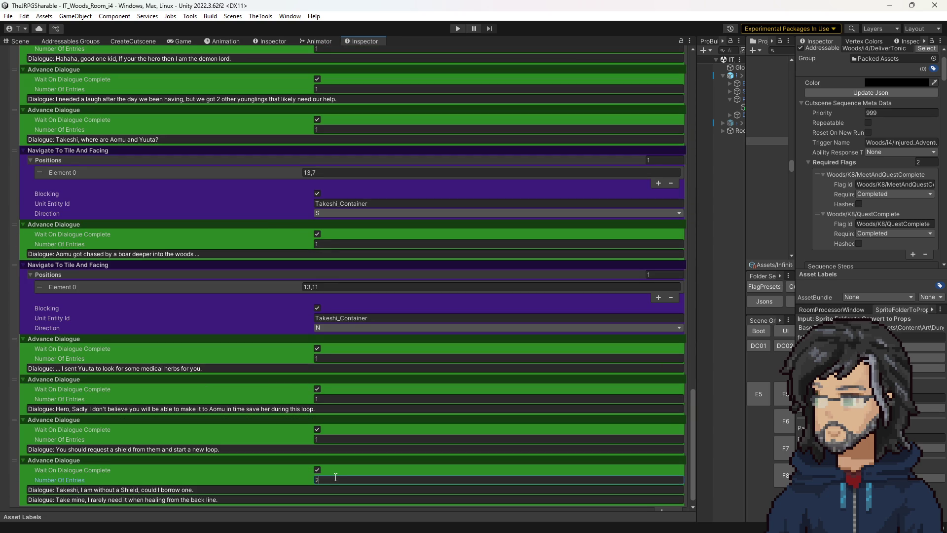
- Review the sequence steps and open Usato's animation controller in the Animator
scroll(326, 474, down, 1)
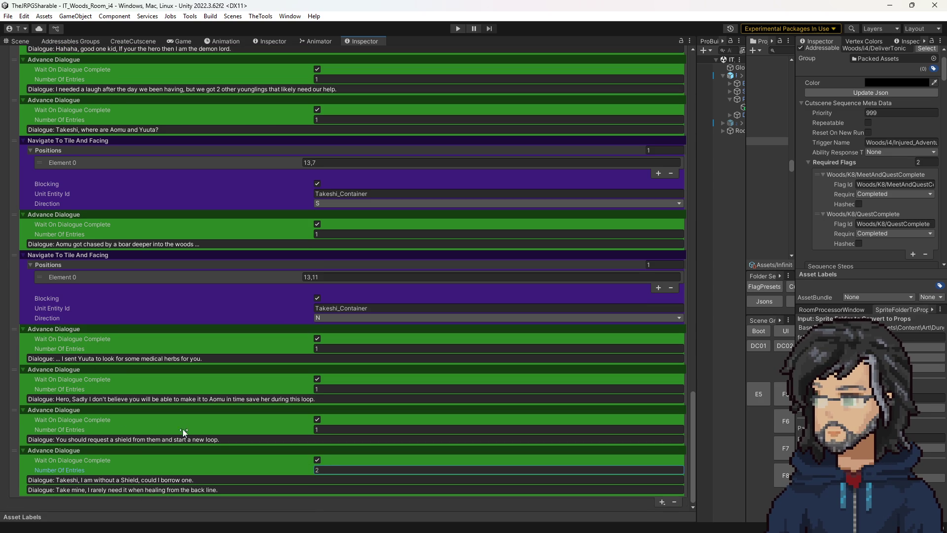
scroll(111, 415, up, 3)
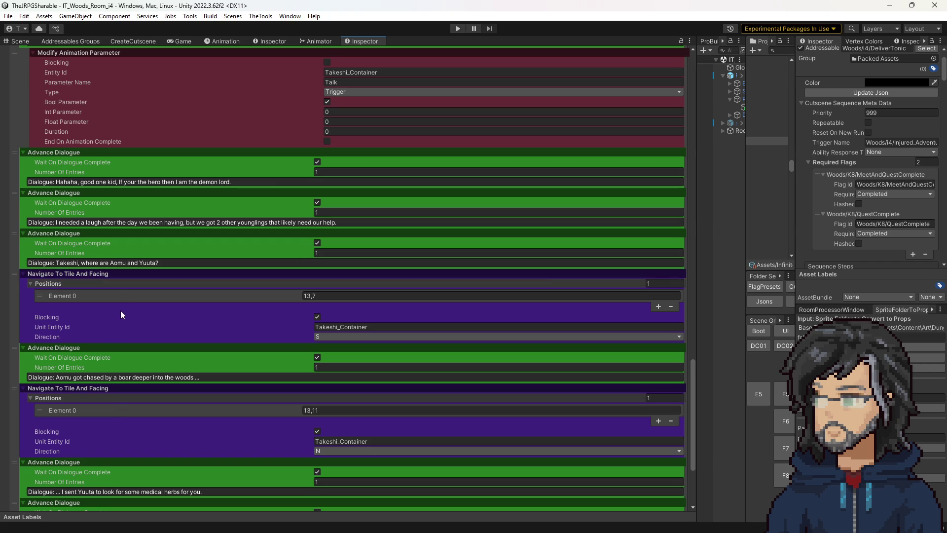
scroll(126, 318, up, 2)
scroll(125, 318, up, 6)
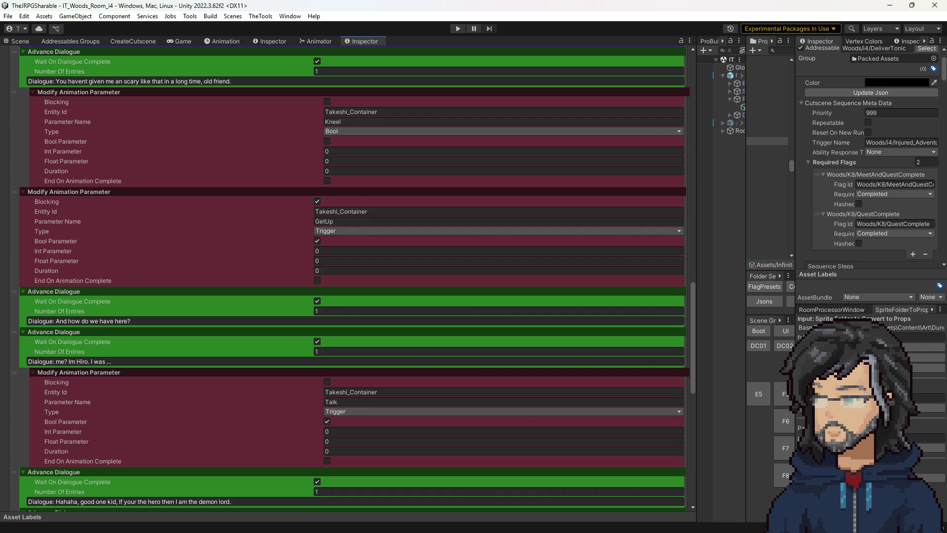
scroll(269, 345, down, 10)
scroll(267, 350, down, 9)
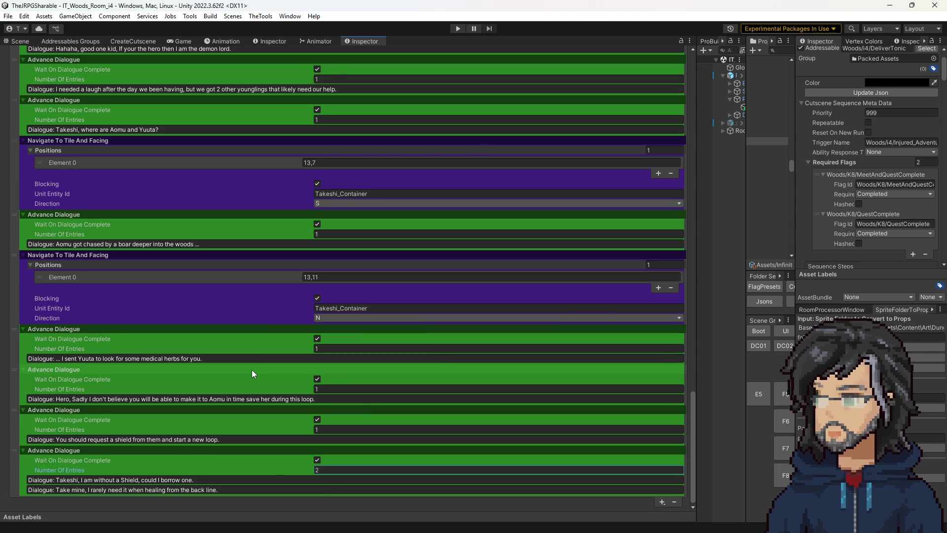
scroll(254, 374, up, 15)
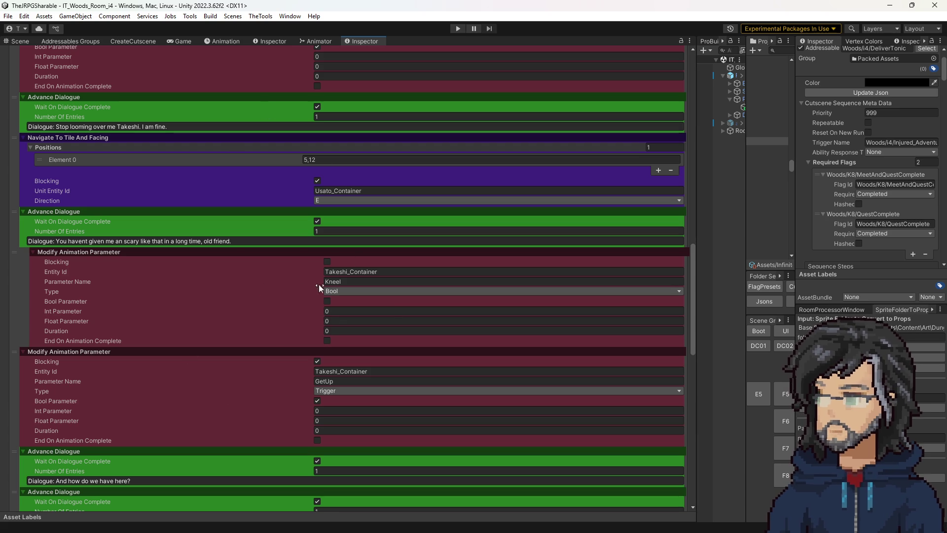
click(314, 44)
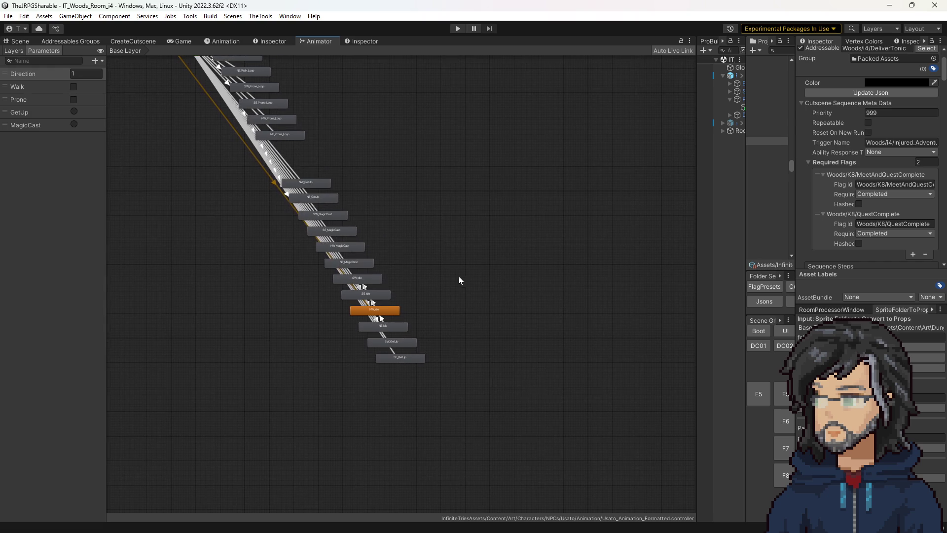
- Check the Prone and GetUp parameters, select the NW_GetUp state, and pan to show all states
click(35, 103)
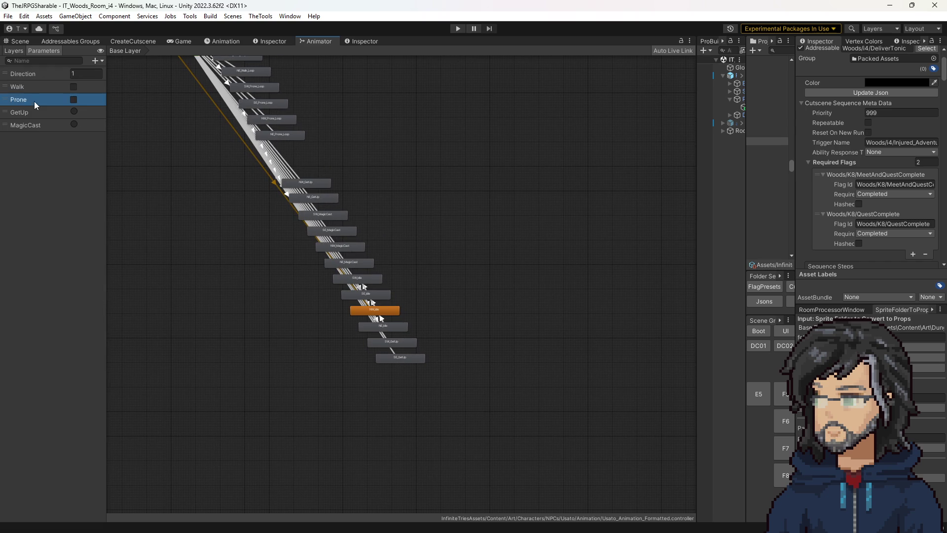
click(32, 112)
scroll(306, 324, up, 3)
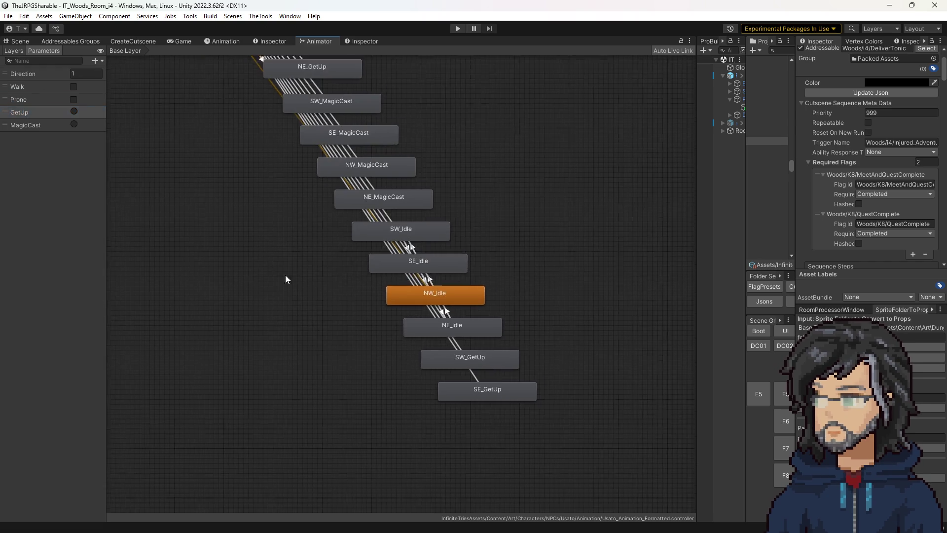
scroll(364, 323, down, 3)
scroll(361, 322, up, 6)
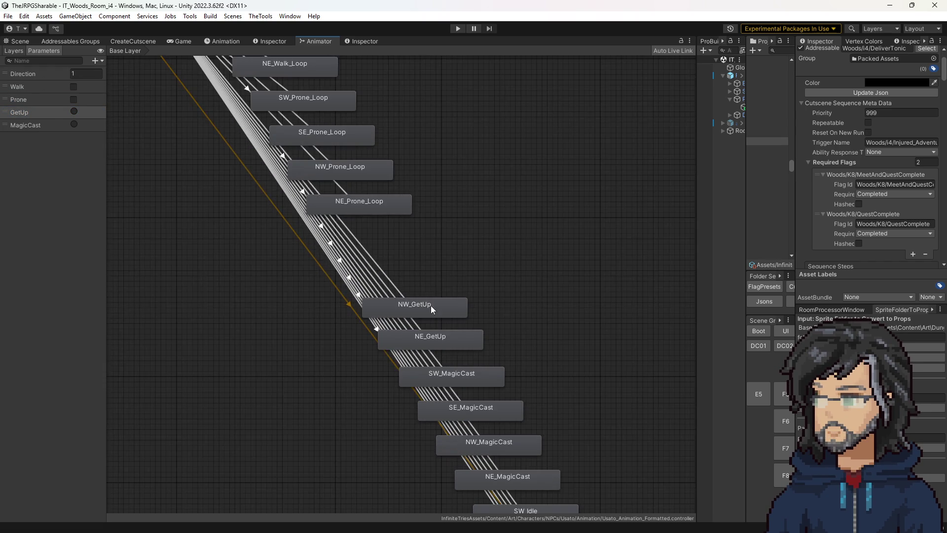
drag(417, 307, 417, 312)
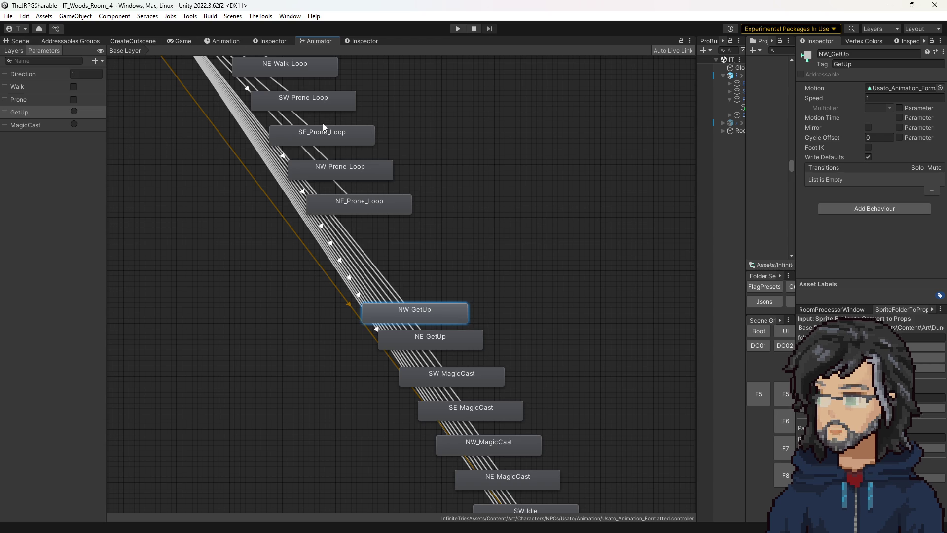
scroll(433, 254, down, 5)
mouse_move(446, 241)
mouse_down()
mouse_move(445, 332)
mouse_move(472, 310)
mouse_move(425, 224)
mouse_up()
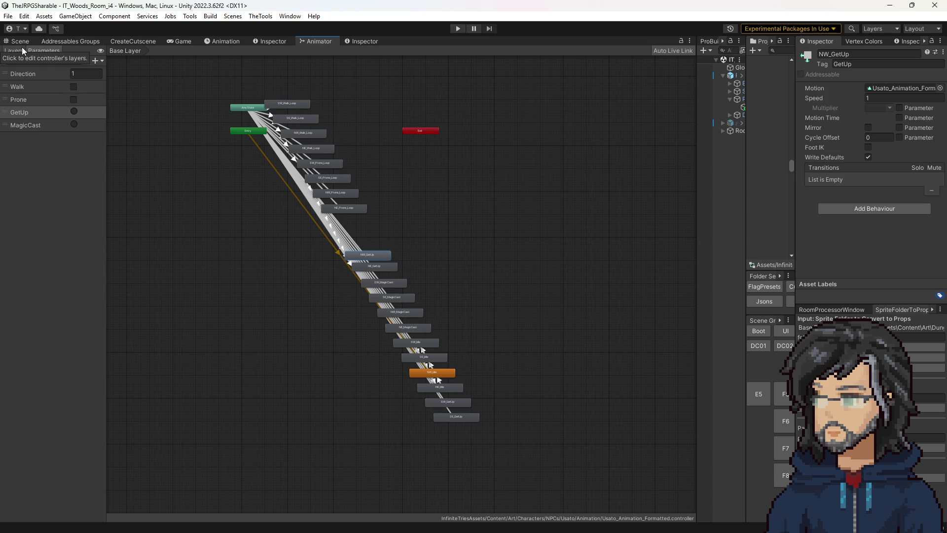
- Switch to the Scene view and orbit, zoom and pan around the forest room's tile grid
click(19, 41)
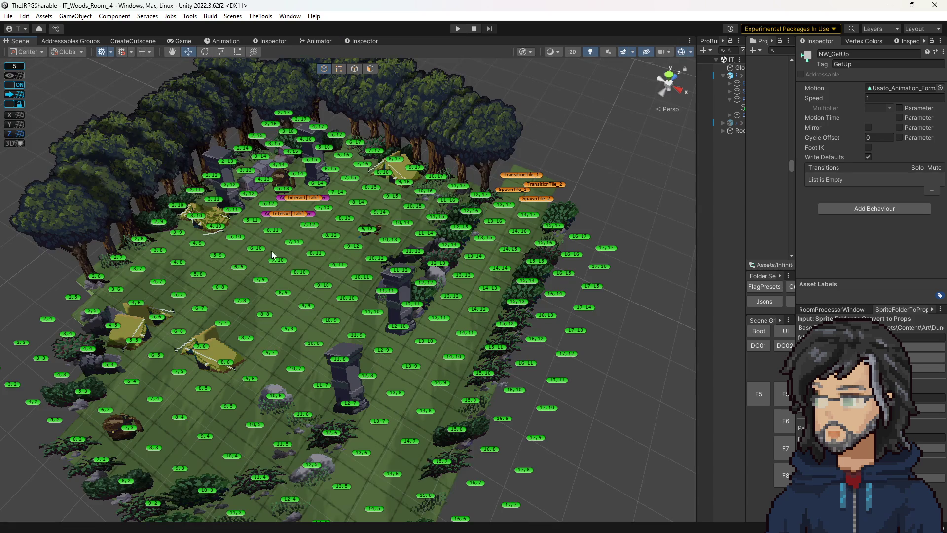
mouse_move(361, 294)
mouse_down()
mouse_move(374, 327)
mouse_move(348, 336)
mouse_move(339, 322)
mouse_up()
scroll(290, 265, up, 3)
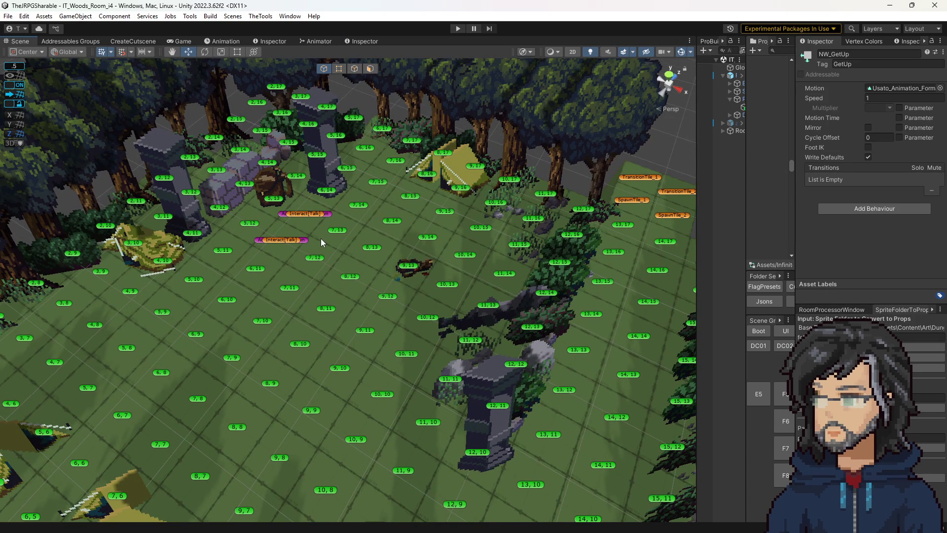
scroll(421, 307, down, 5)
scroll(394, 348, up, 2)
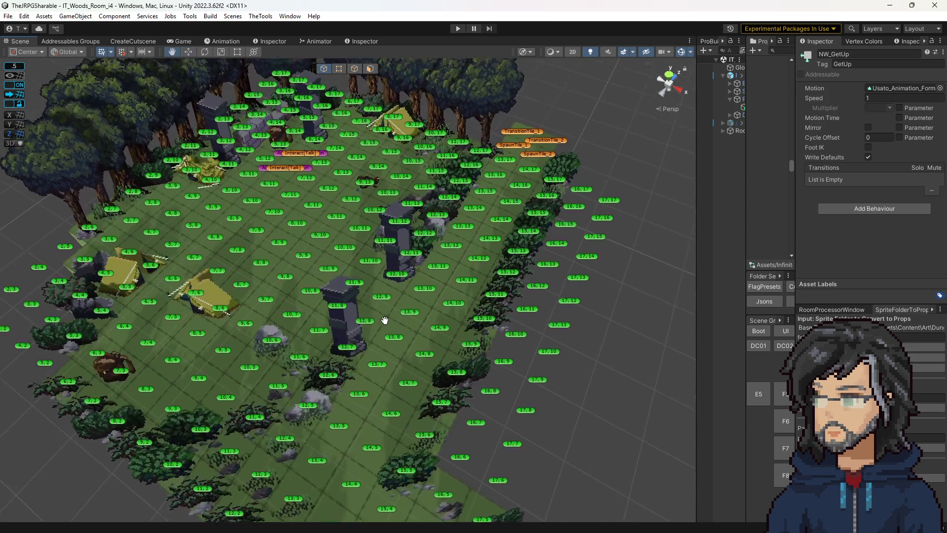
drag(385, 320, 386, 337)
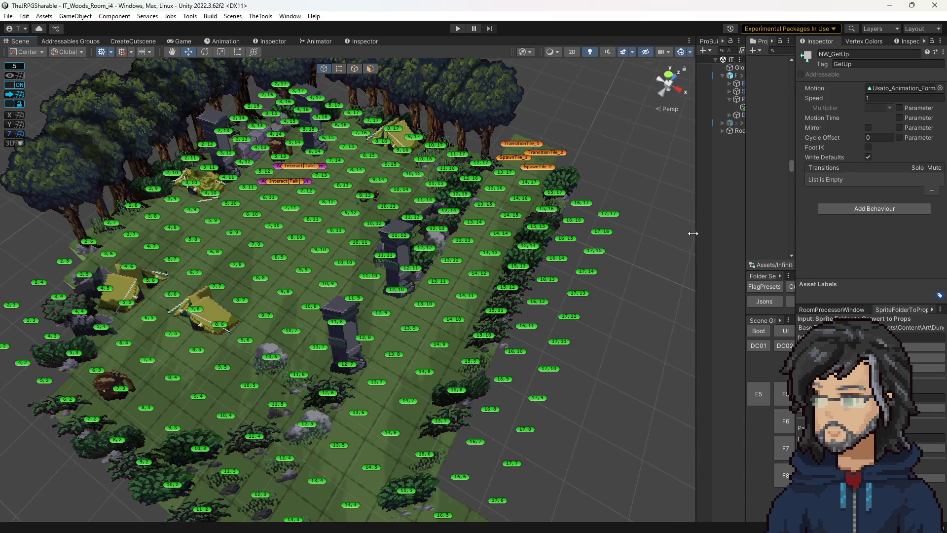
- Resize the panel splitters to give the Hierarchy and Project panels more room
drag(696, 233, 666, 240)
drag(747, 223, 431, 92)
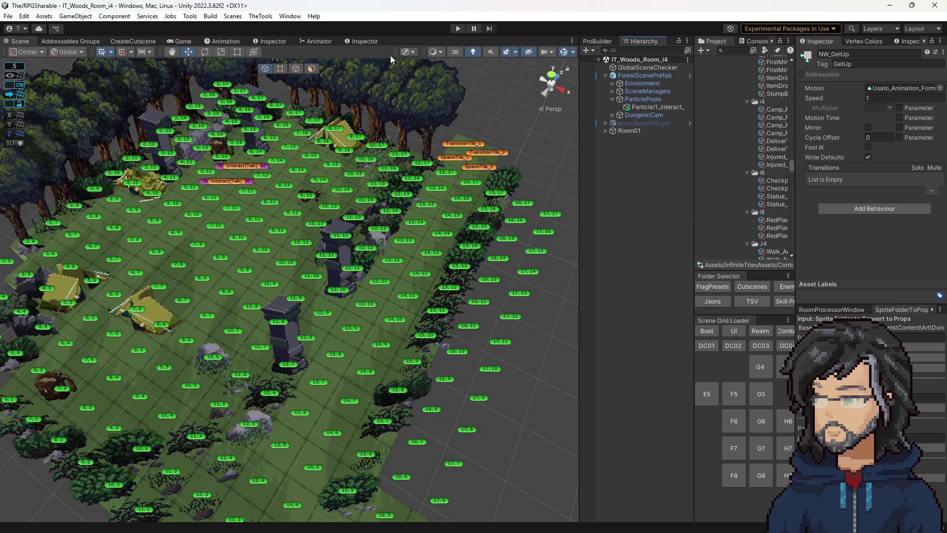
scroll(370, 144, down, 3)
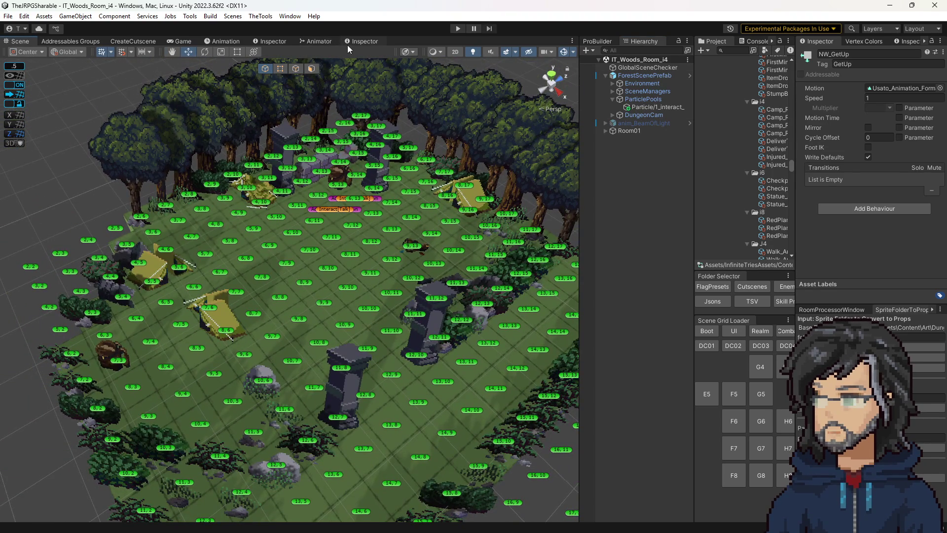
- Glance at the checkpoint flag asset, return to the NW_GetUp state properties, and widen the Project panel
click(348, 43)
click(266, 41)
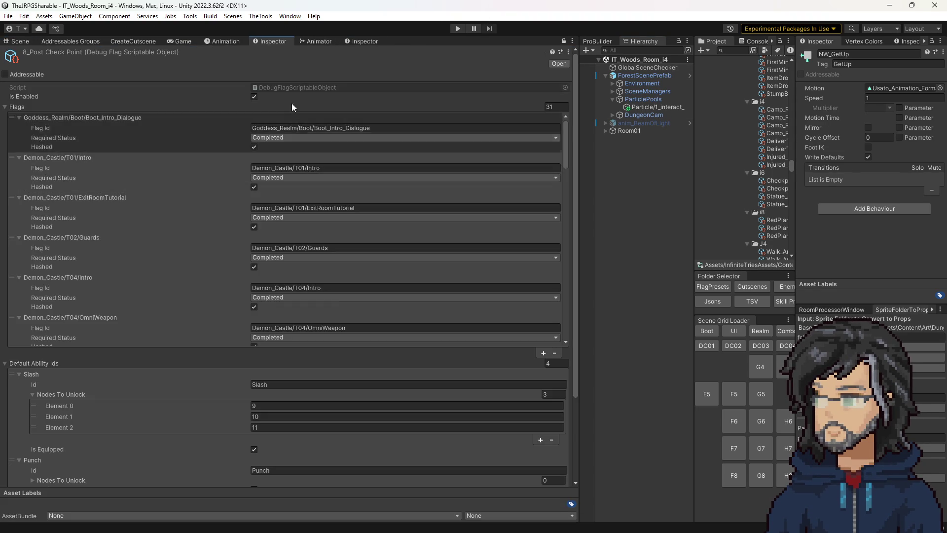
scroll(312, 292, down, 3)
click(369, 42)
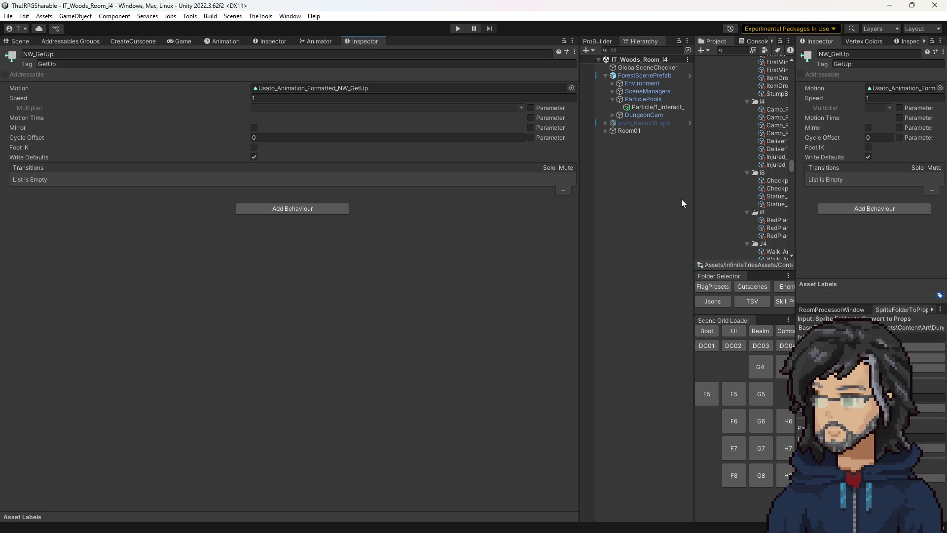
drag(695, 198, 629, 196)
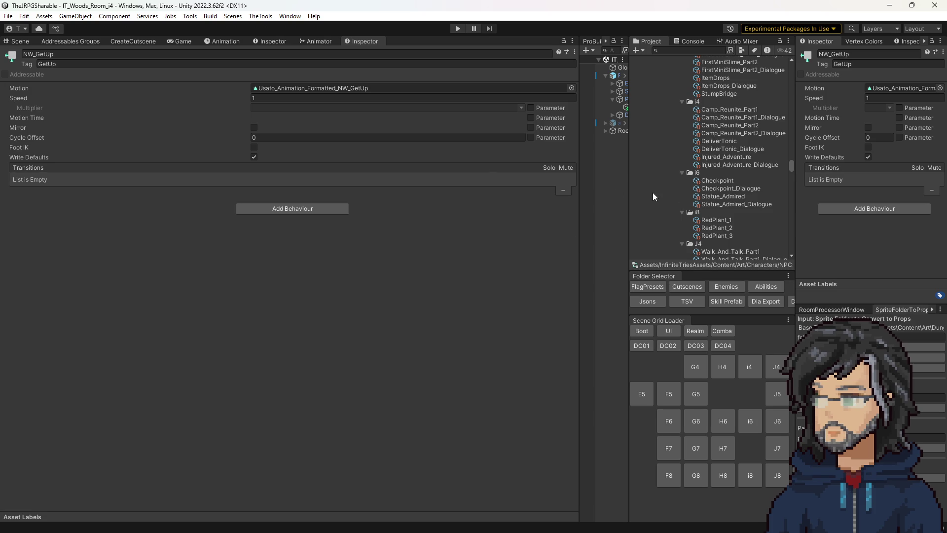
scroll(673, 209, down, 2)
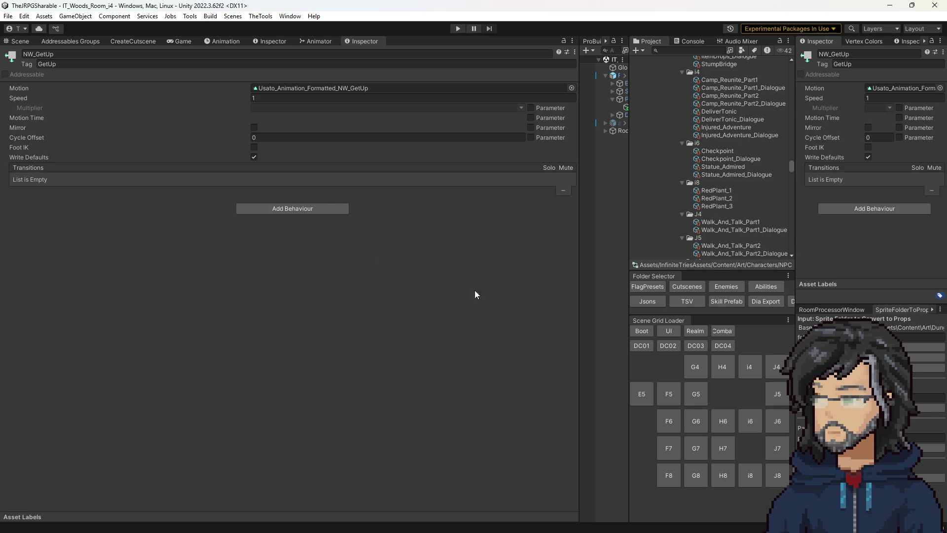
- Reorient the forest room in the Scene view and widen the Hierarchy beside it
click(26, 41)
drag(394, 281, 366, 279)
scroll(367, 279, down, 5)
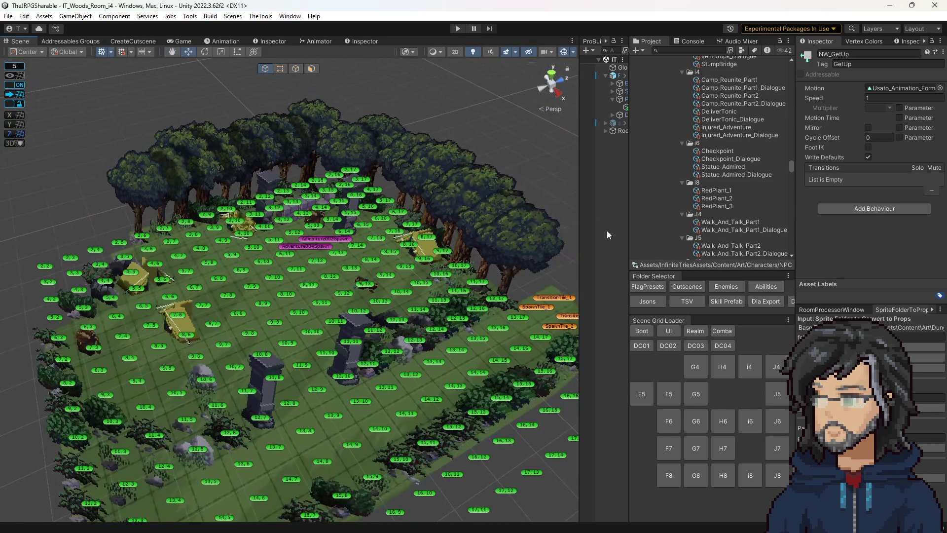
drag(579, 217, 513, 185)
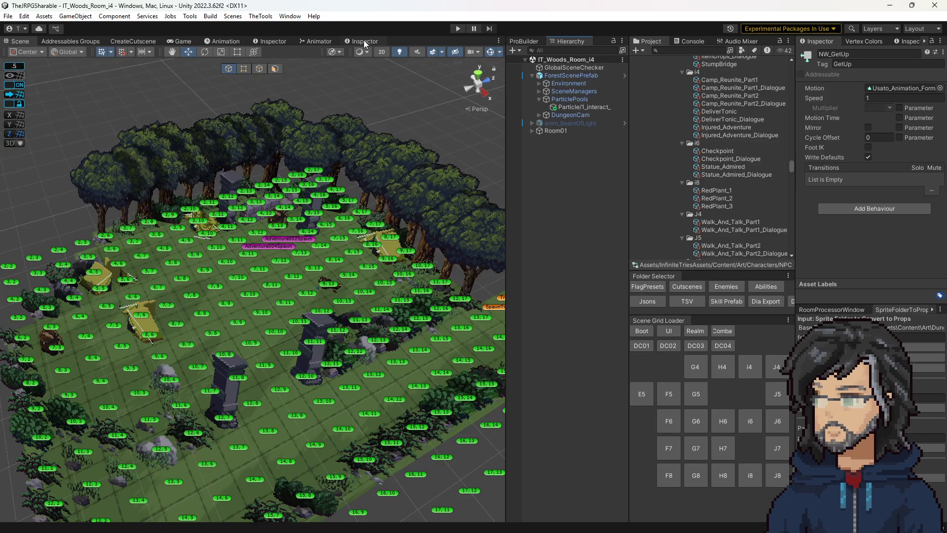
- Bring the NW_GetUp state properties back into view
click(365, 41)
scroll(730, 195, down, 10)
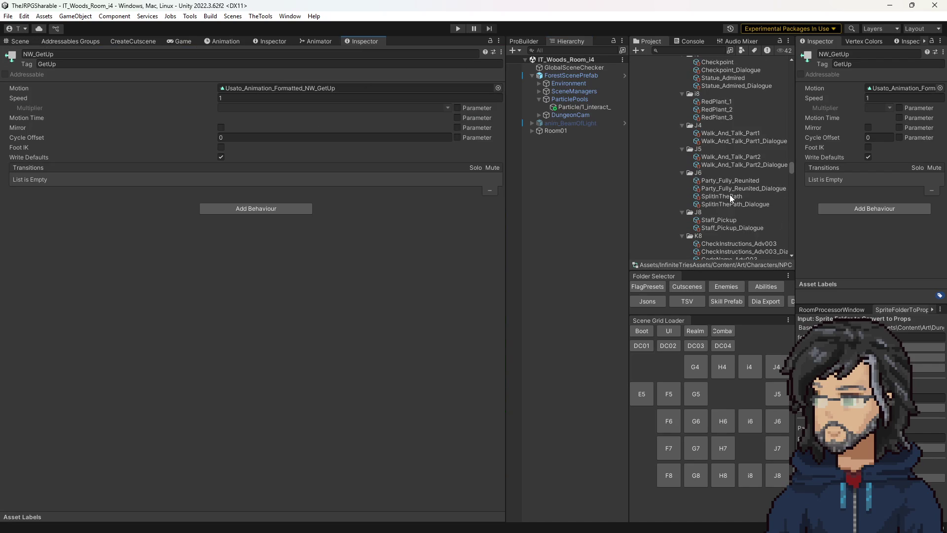
scroll(721, 188, up, 10)
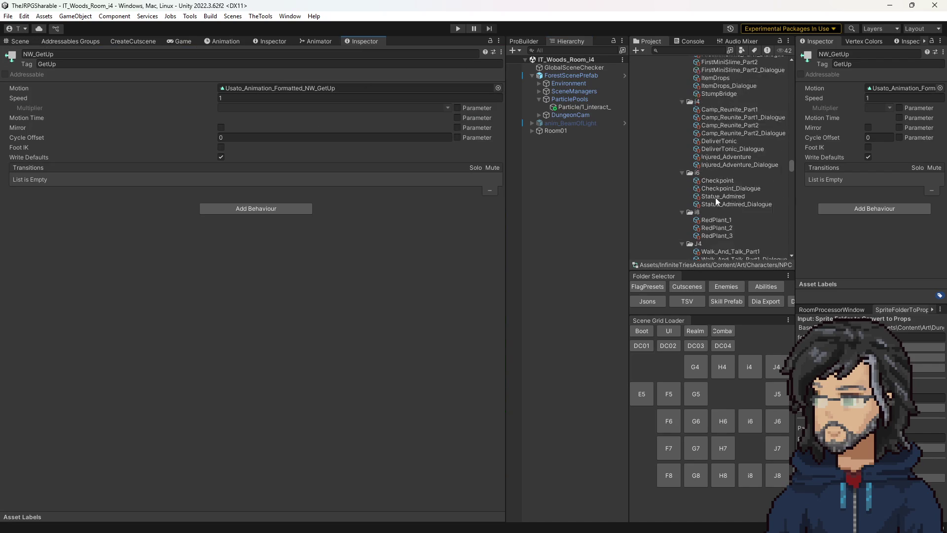
scroll(716, 192, up, 6)
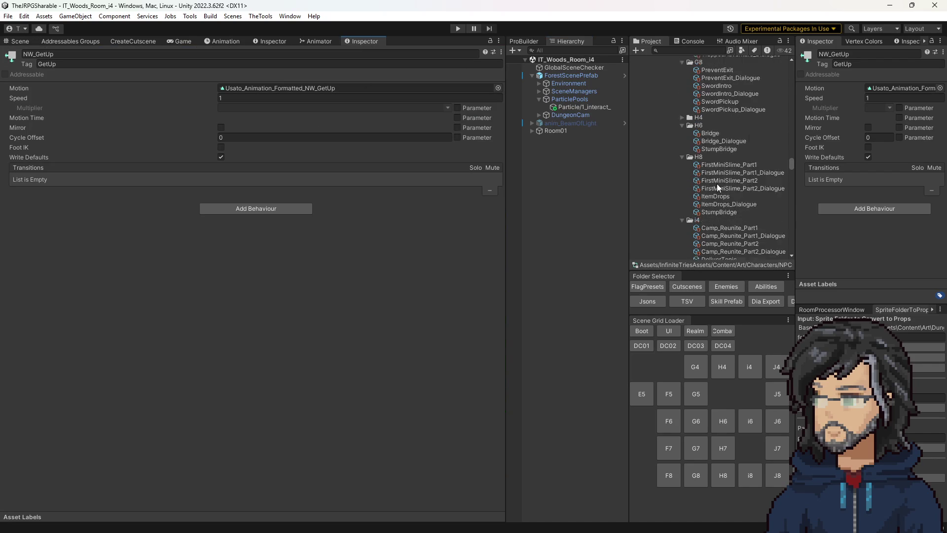
scroll(717, 196, up, 4)
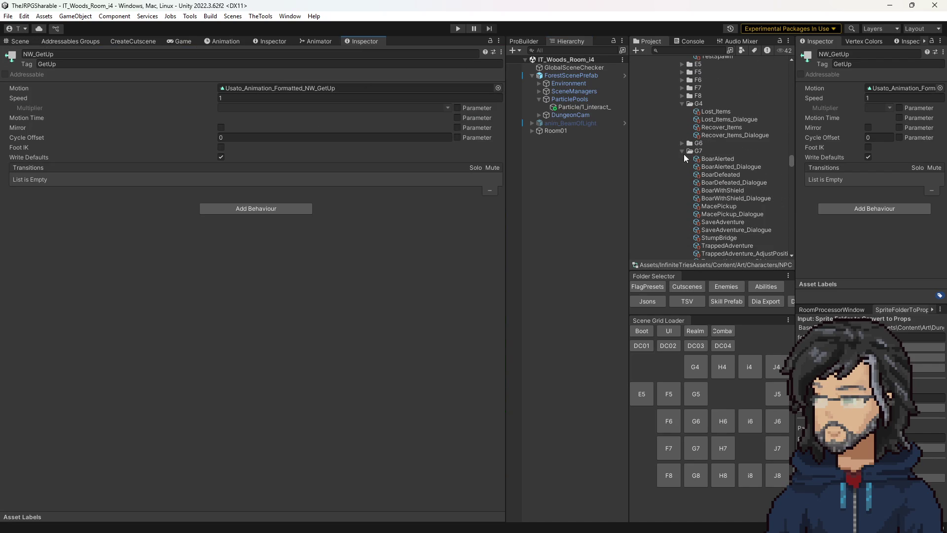
- Collapse the G7, G8, H6, H8, G4 and Woods _Generic folders in the Project tree
click(683, 151)
click(682, 159)
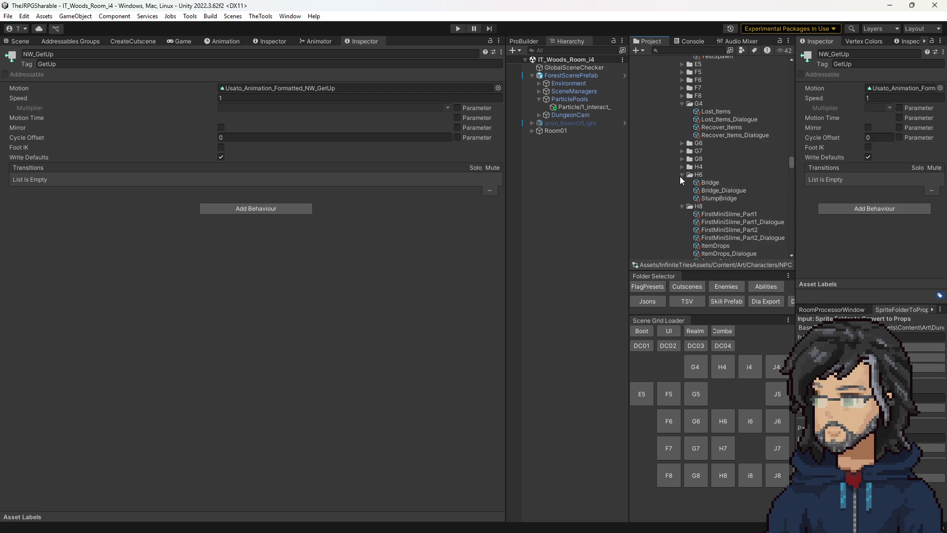
click(682, 174)
click(682, 182)
click(682, 104)
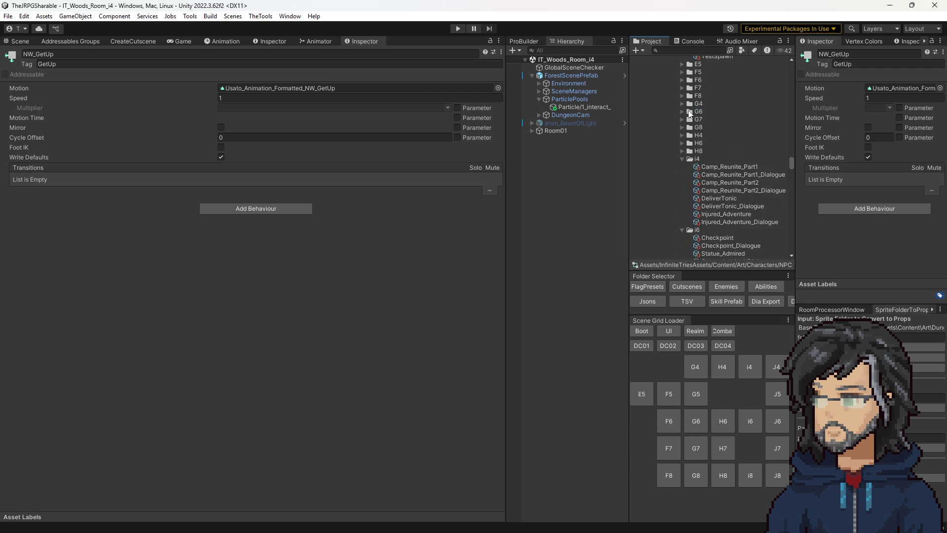
scroll(685, 118, up, 4)
click(682, 75)
- Collapse the i6, i8, J4, J5, J6, J8 and K8 area folders
scroll(702, 140, down, 3)
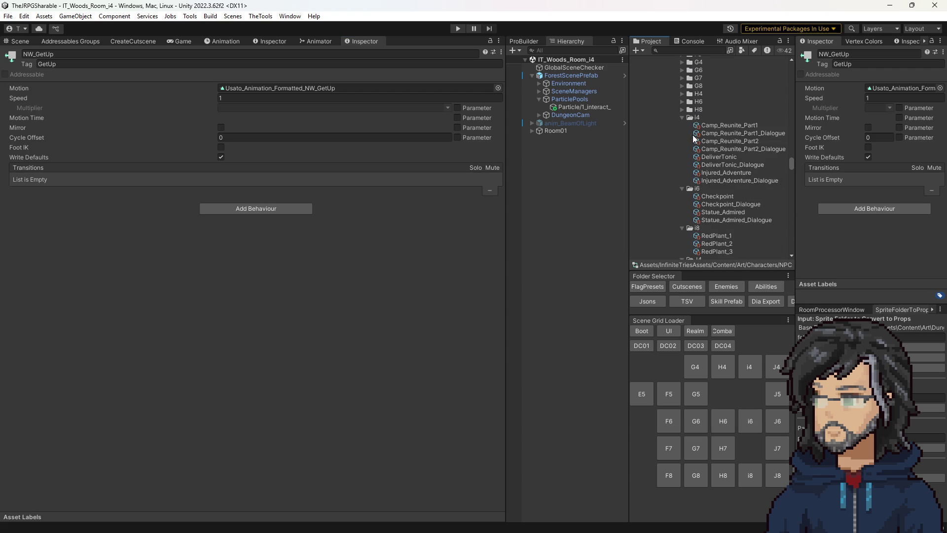
click(682, 189)
click(682, 196)
click(682, 204)
click(682, 212)
click(682, 220)
click(683, 228)
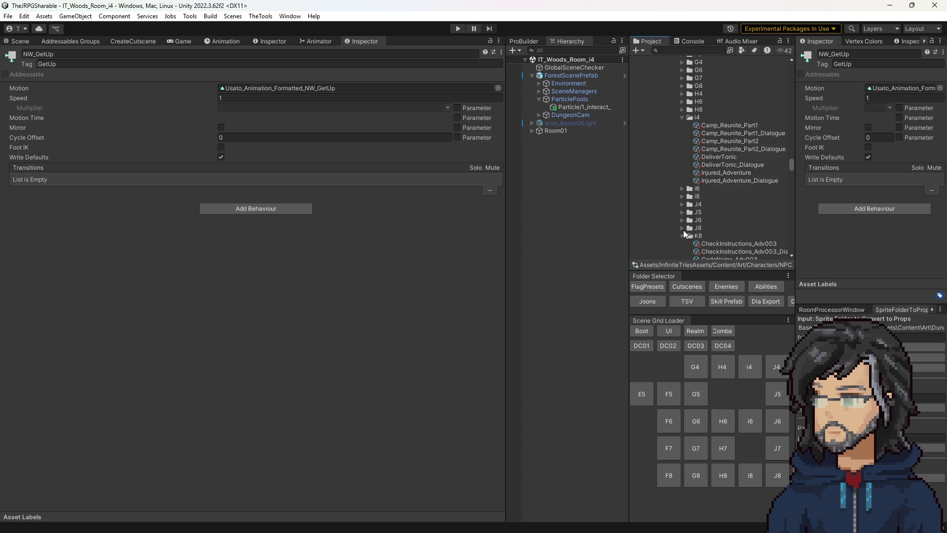
click(681, 236)
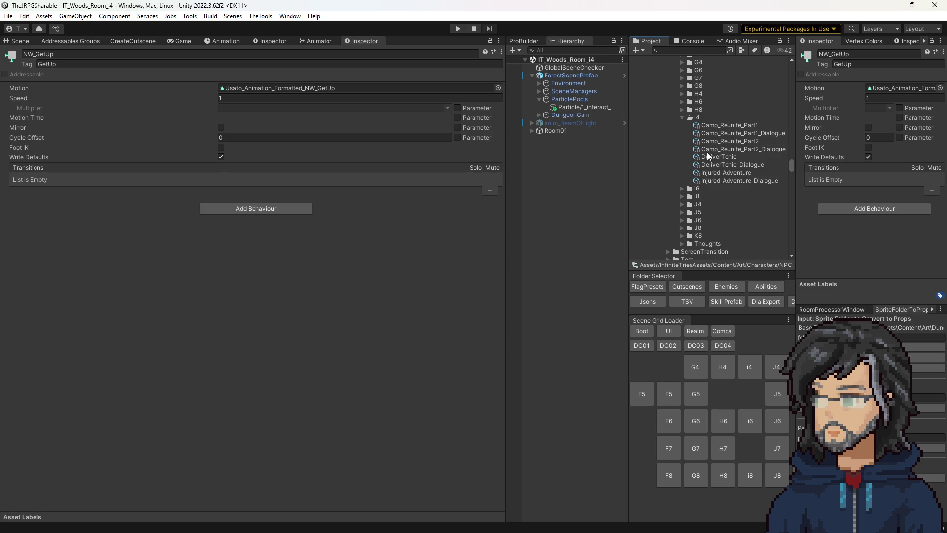
- Open the DeliverTonic cutscene sequence from the i4 folder in the Inspector
click(707, 150)
click(706, 157)
scroll(316, 281, down, 10)
scroll(317, 282, down, 10)
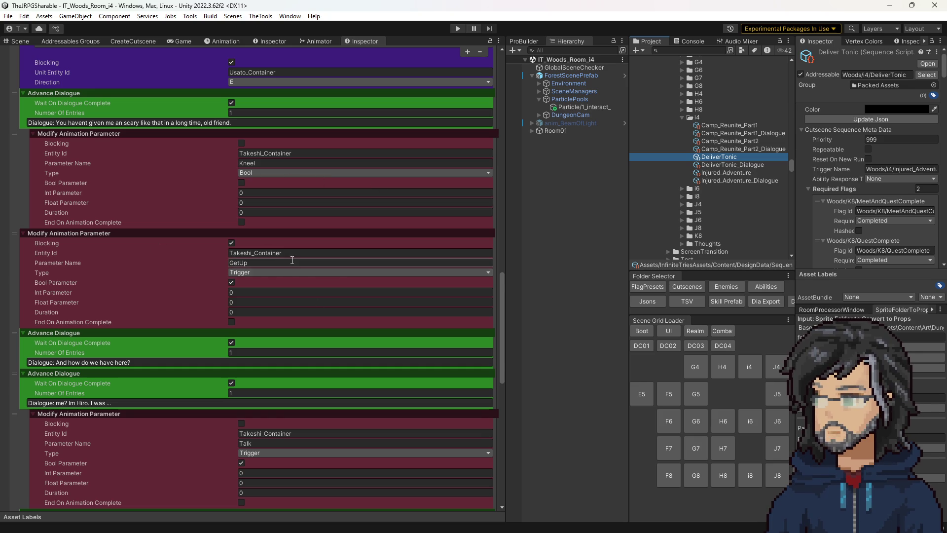
- Review DeliverTonic's last dialogue steps, then expand the G7 folder and select MacePickup
scroll(295, 264, down, 10)
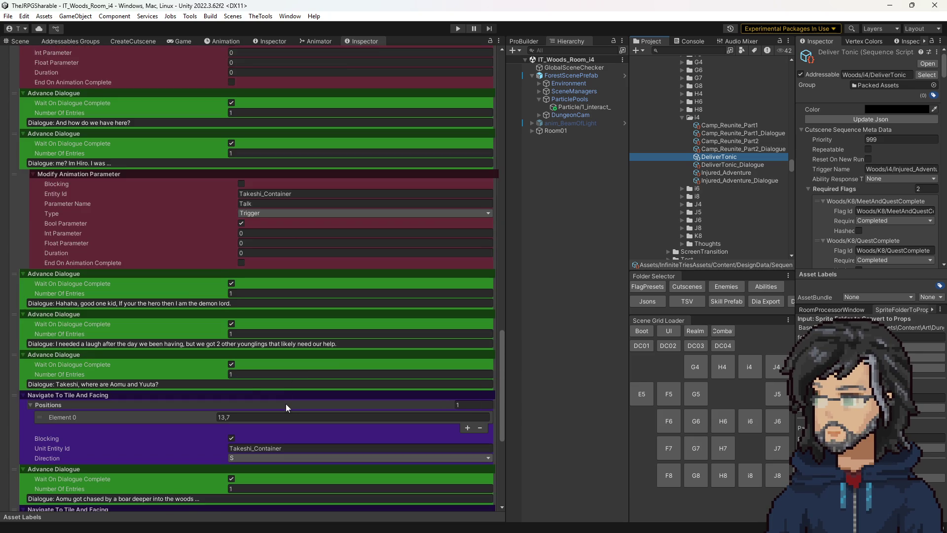
scroll(288, 398, down, 4)
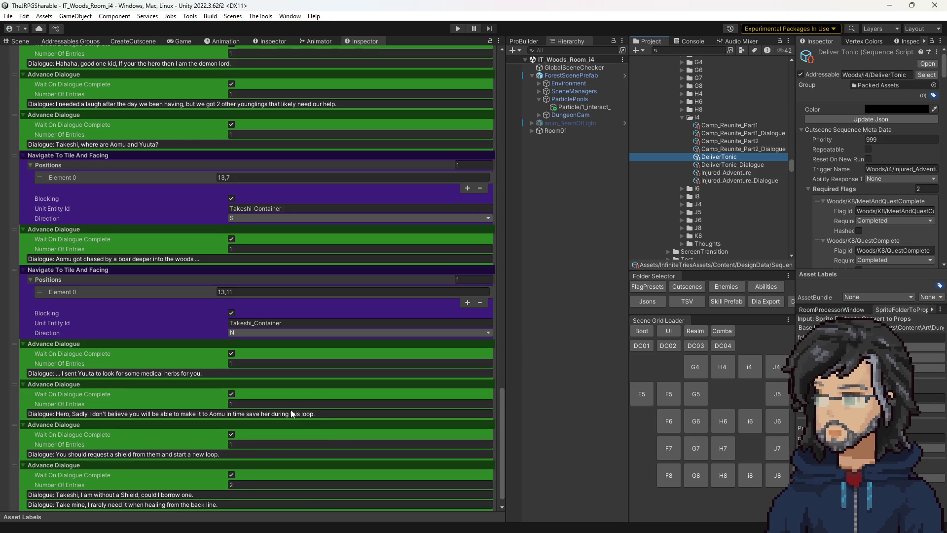
scroll(272, 434, down, 1)
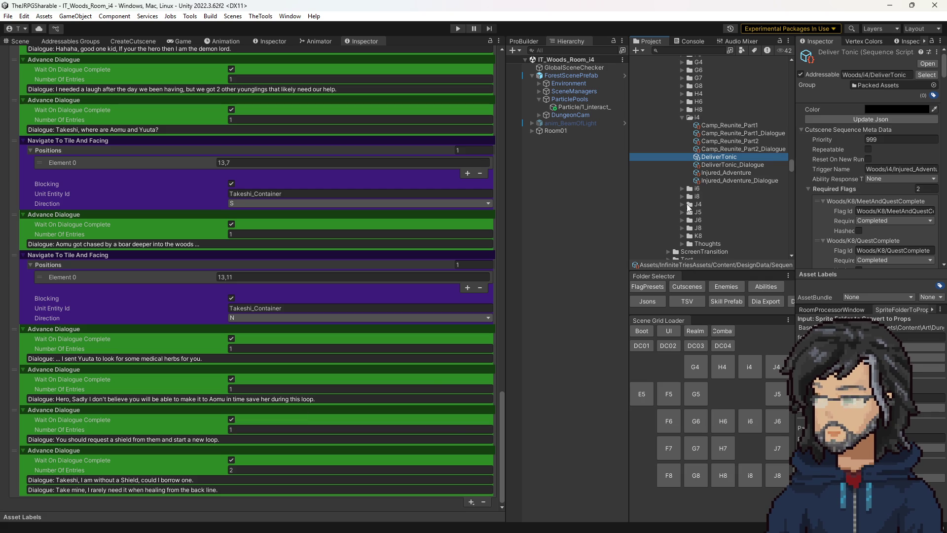
scroll(677, 193, up, 3)
click(682, 166)
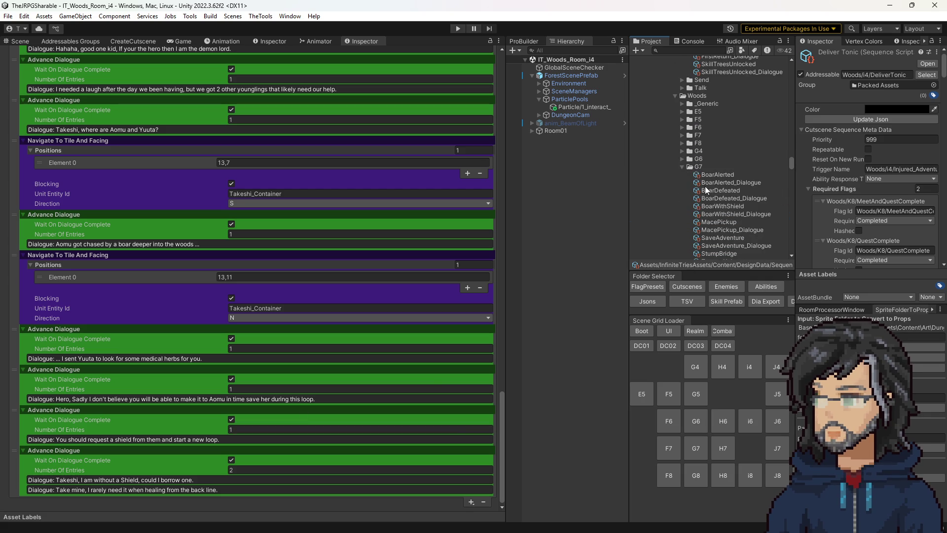
scroll(696, 217, down, 1)
click(735, 193)
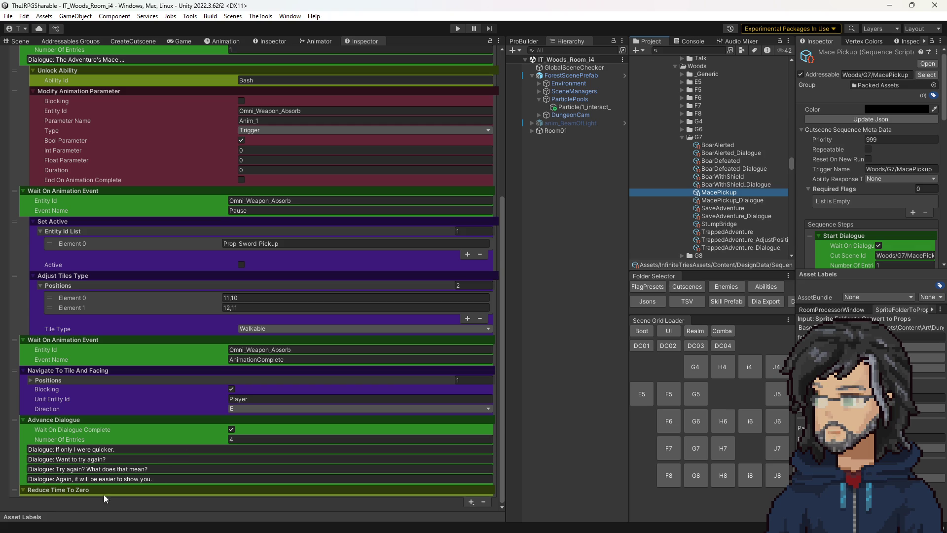
- Inspect MacePickup's closing Reduce Time To Zero step, then reselect DeliverTonic in the Project tree
click(26, 492)
click(78, 490)
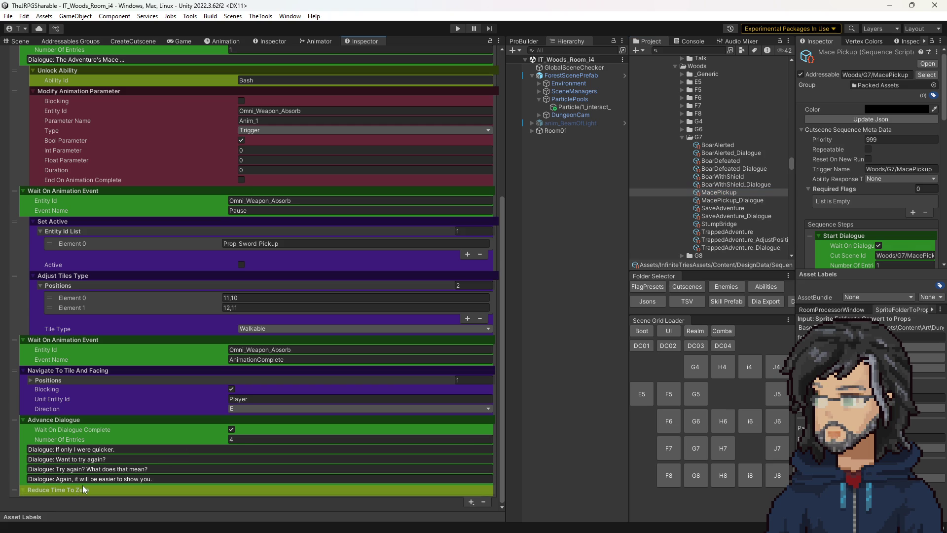
click(82, 484)
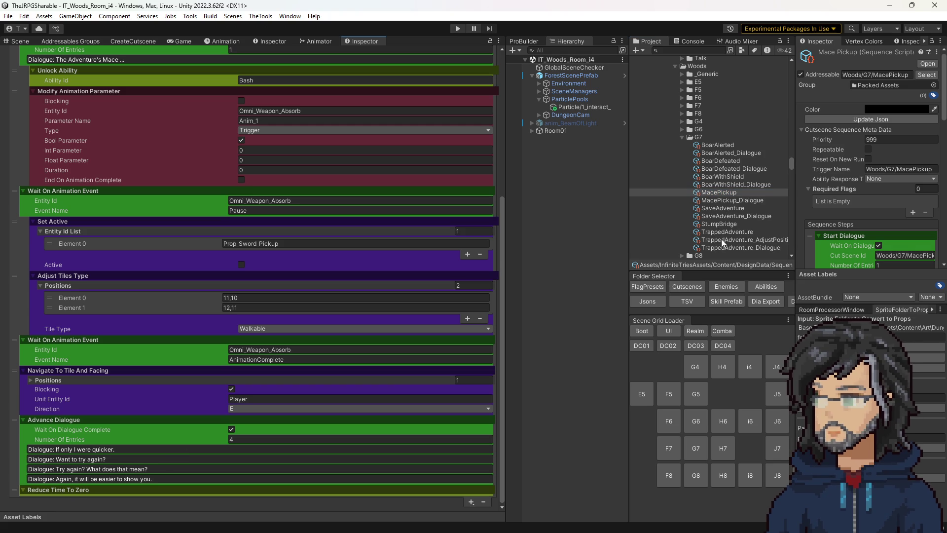
scroll(713, 192, down, 5)
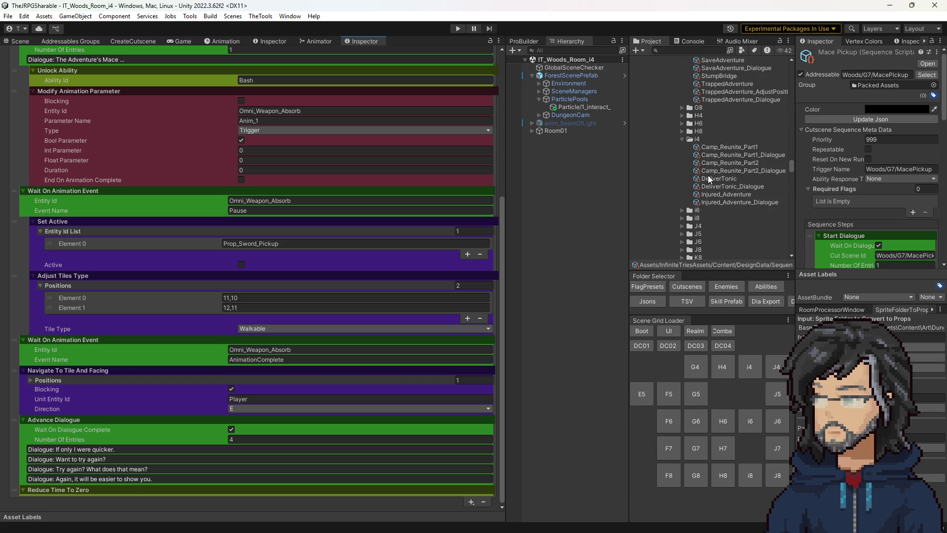
click(718, 178)
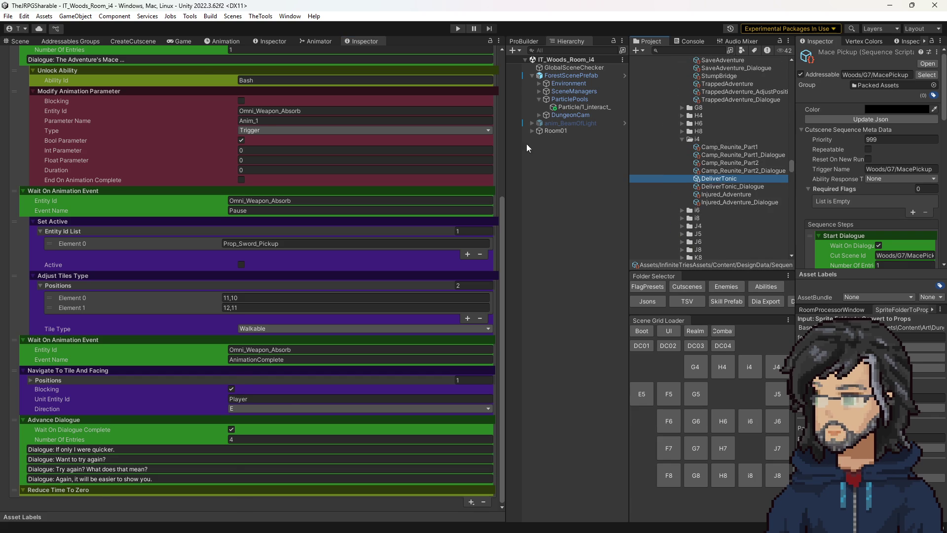
- Append a Backend > Reduce Time To Zero step to the end of DeliverTonic
scroll(363, 436, down, 10)
scroll(435, 495, down, 15)
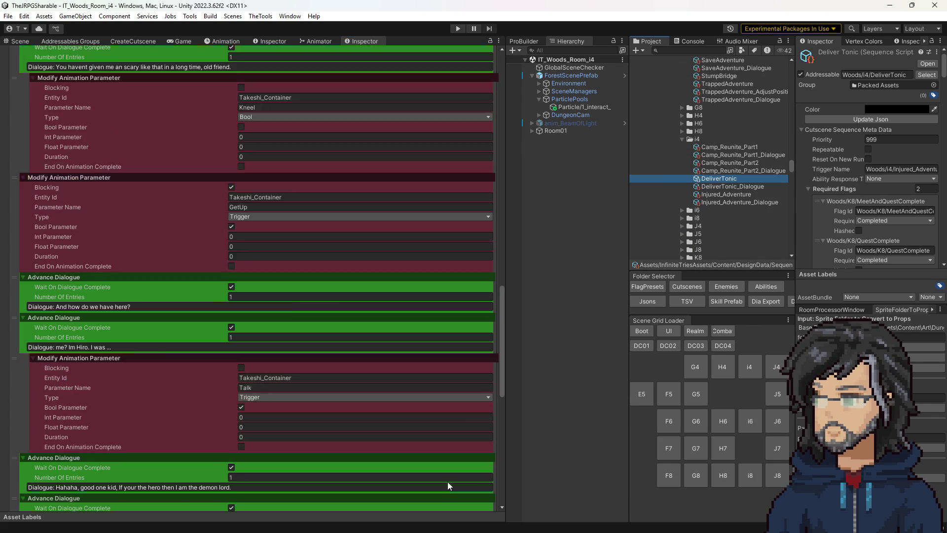
click(472, 502)
mouse_move(535, 439)
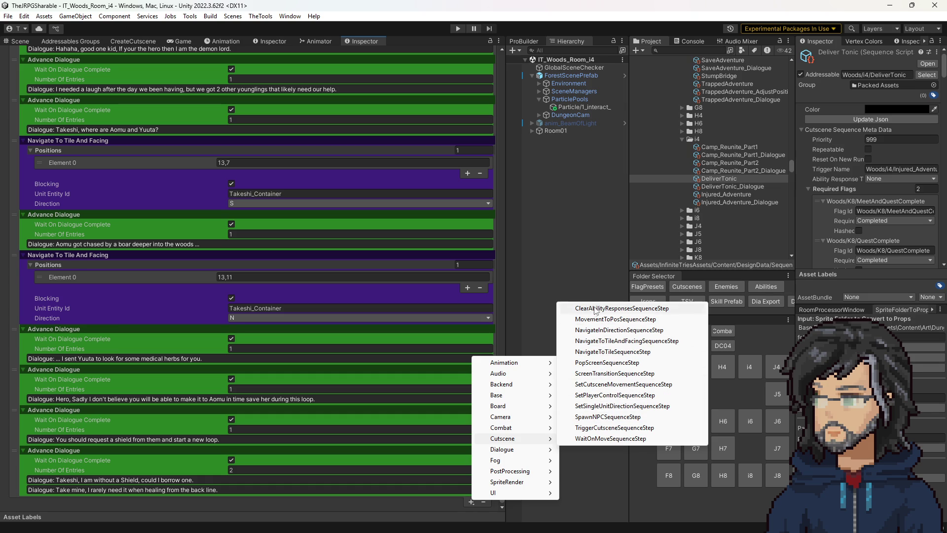
mouse_move(518, 384)
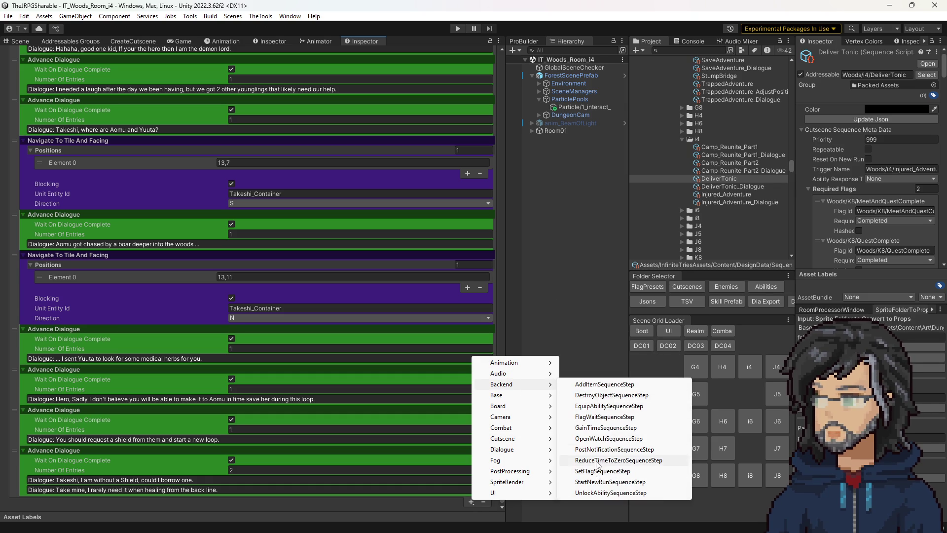
click(612, 461)
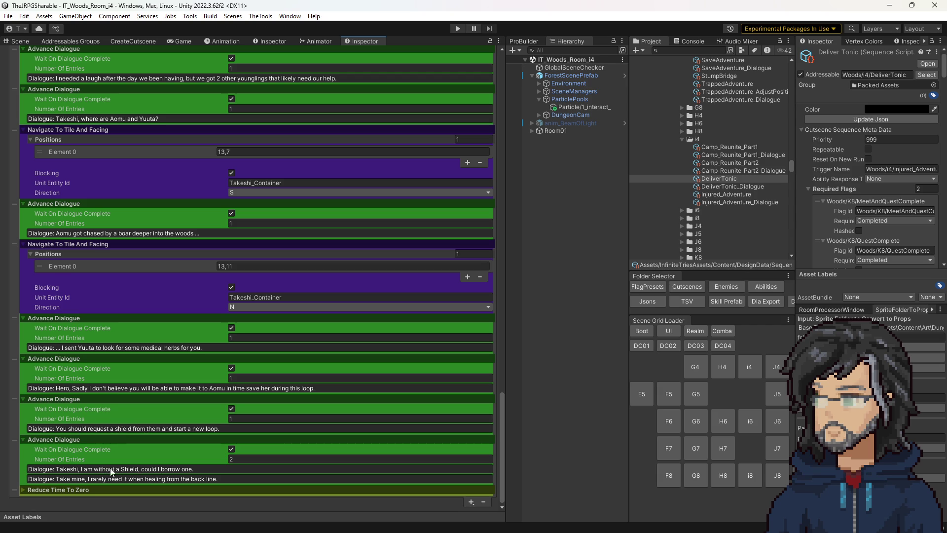
- Add a Cutscene > Navigate To Tile And Facing step and drag it above Reduce Time To Zero
click(472, 503)
mouse_move(507, 446)
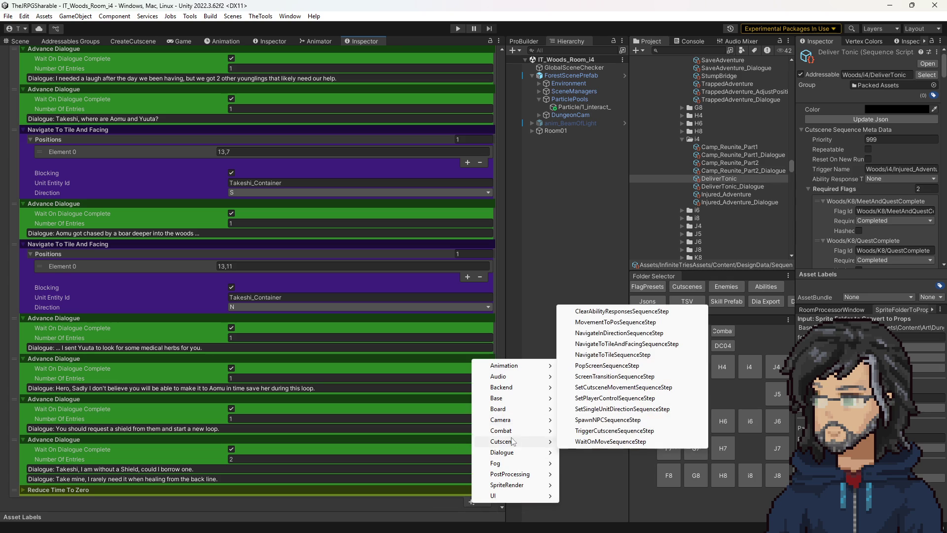
click(603, 344)
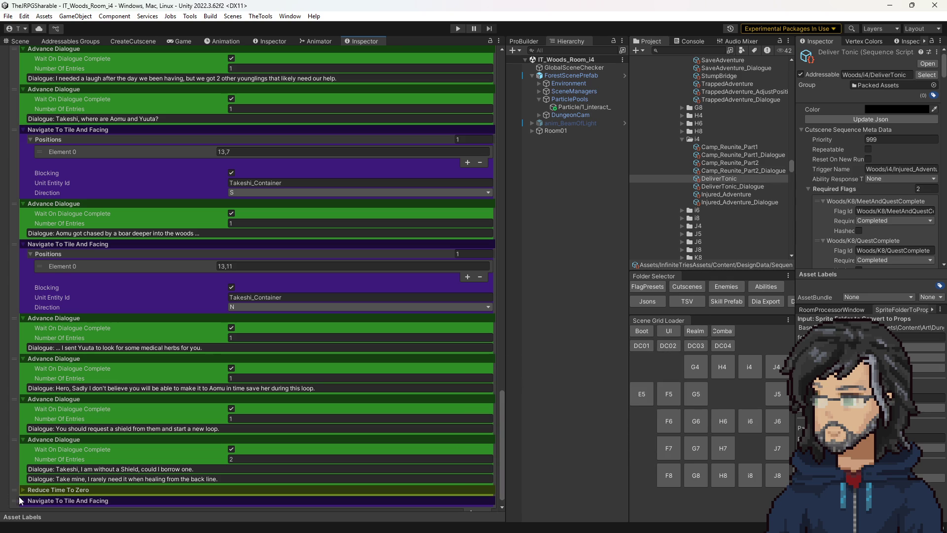
mouse_move(14, 502)
mouse_down()
mouse_move(14, 487)
mouse_move(9, 494)
mouse_up()
scroll(345, 481, down, 1)
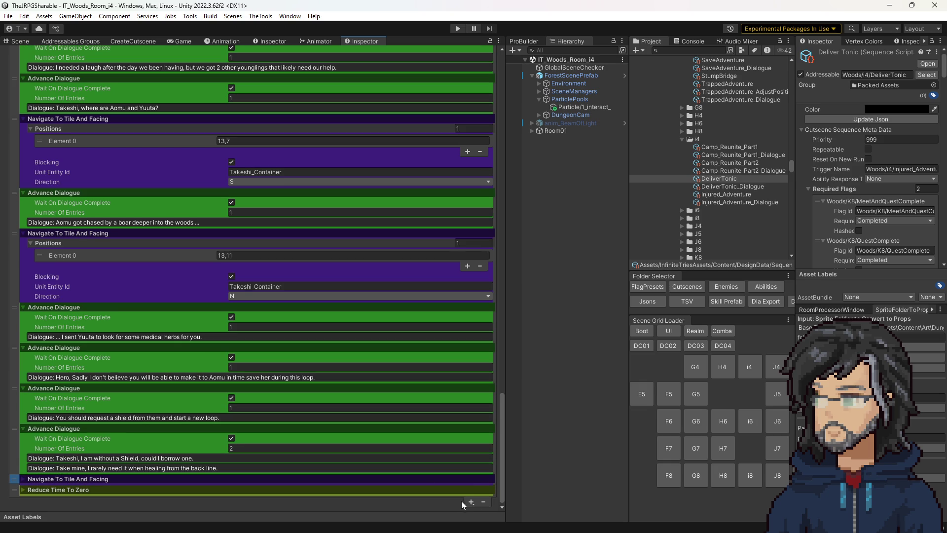
- Add a one-entry Advance Dialogue step and place the navigate step before the 'Take mine' reply
click(471, 501)
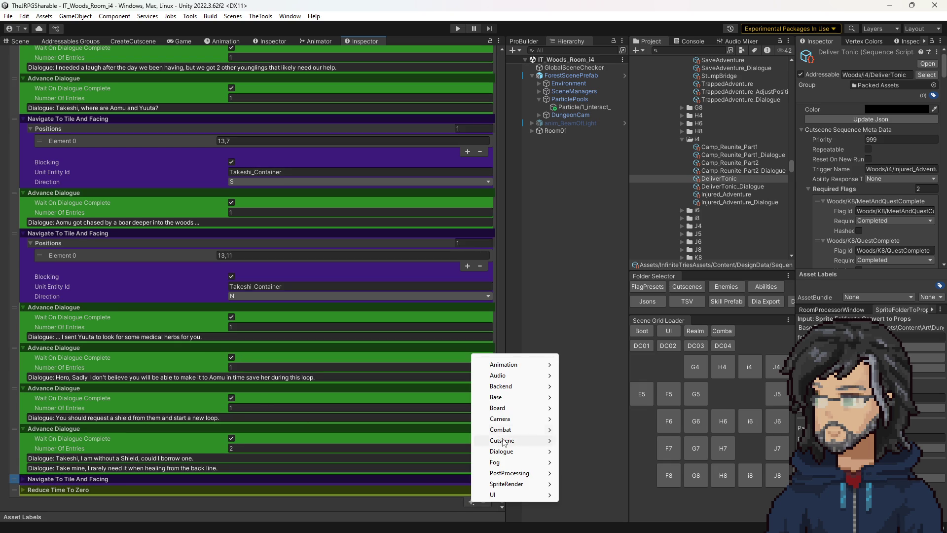
mouse_move(513, 451)
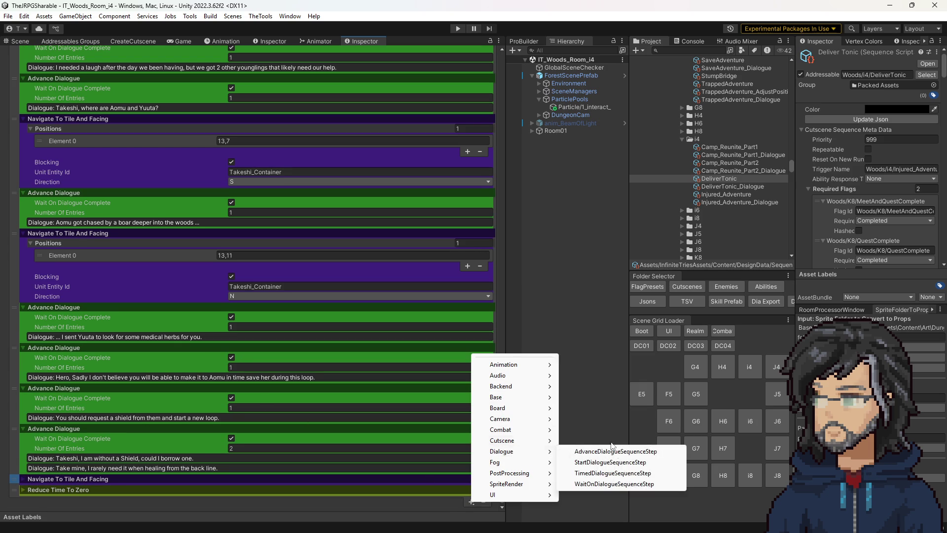
click(610, 451)
scroll(91, 451, down, 4)
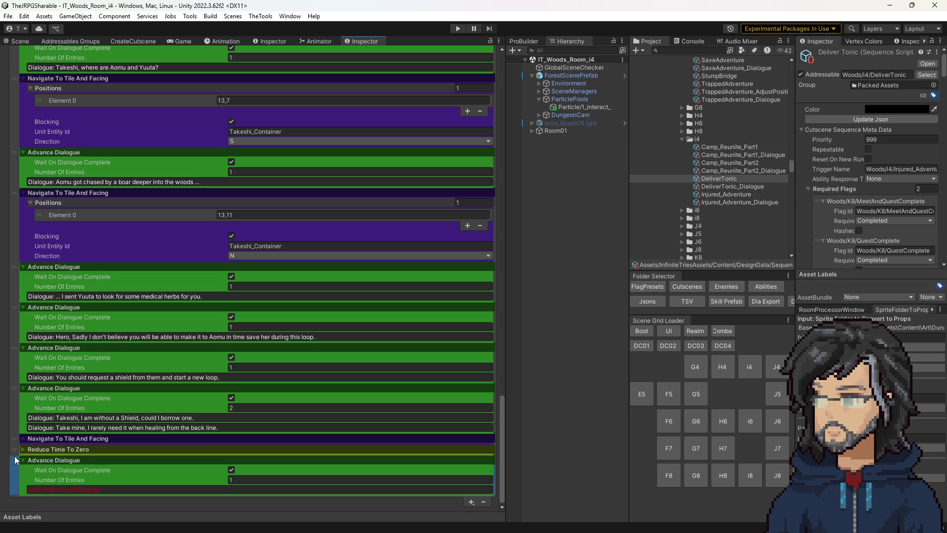
drag(18, 443, 22, 447)
drag(16, 475, 16, 442)
click(237, 407)
text(1)
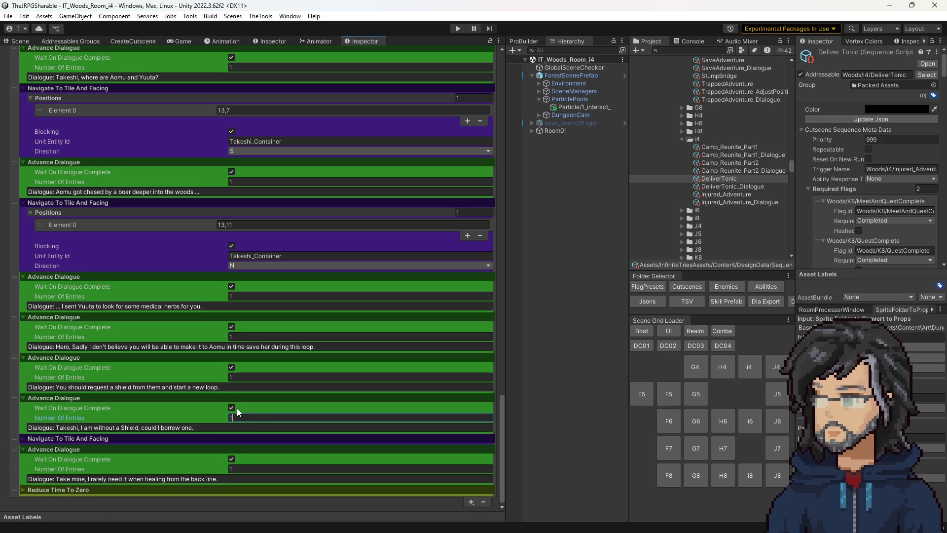
- Expand the navigate step and give its Positions list one entry
click(73, 441)
scroll(232, 444, down, 2)
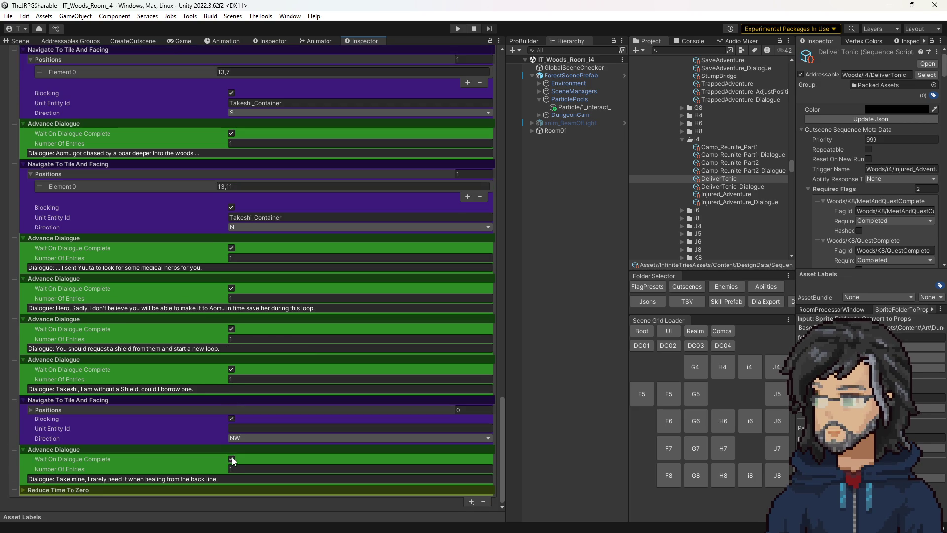
click(218, 409)
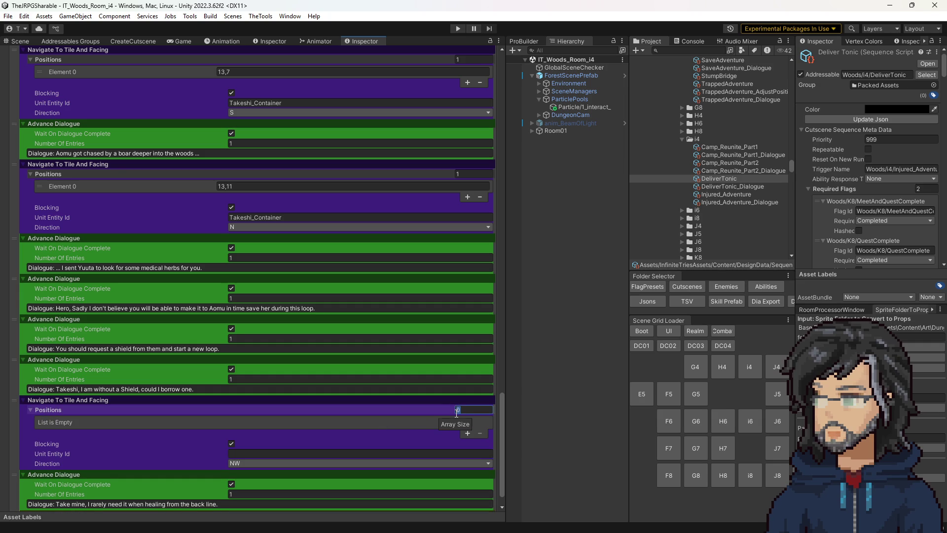
text(1)
key(Return)
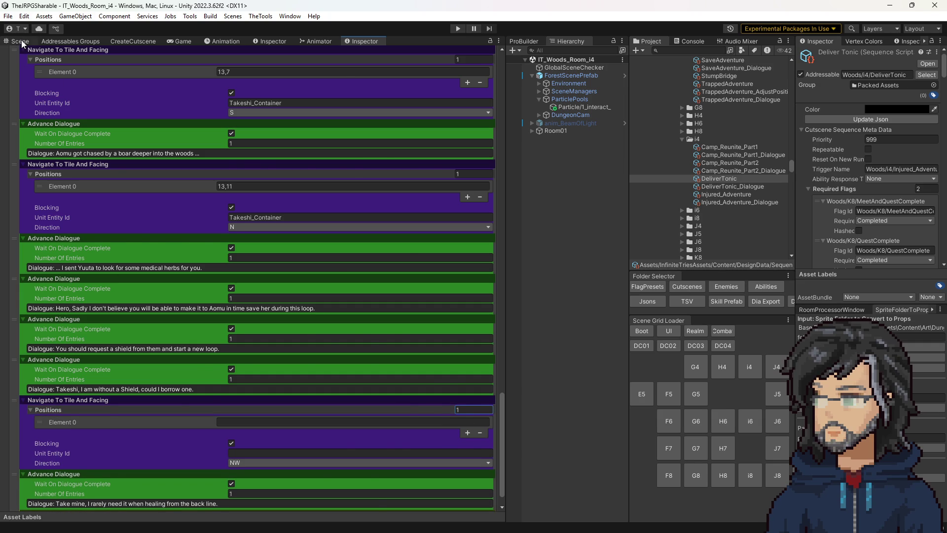
click(23, 43)
scroll(305, 339, up, 5)
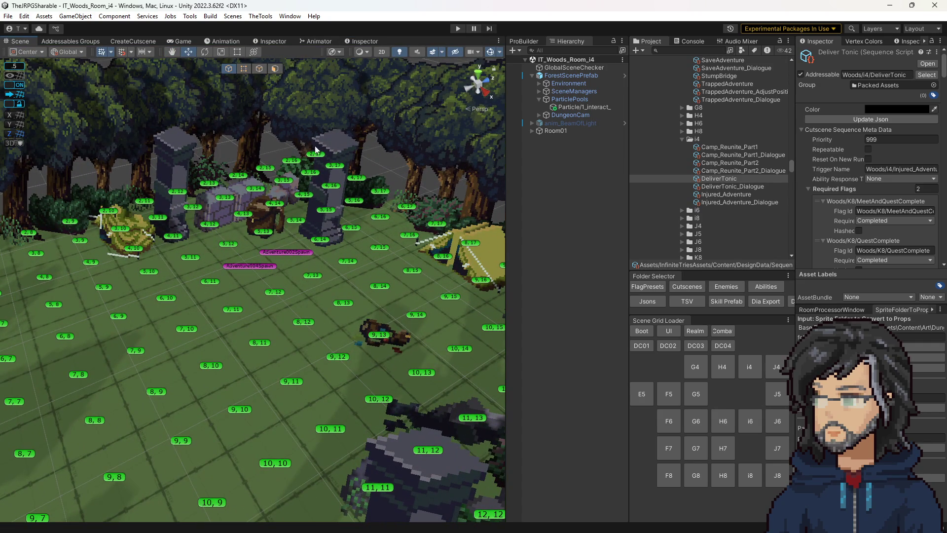
- Set the navigate step's Element 0 target to tile 6,12 with Direction E
scroll(331, 301, up, 3)
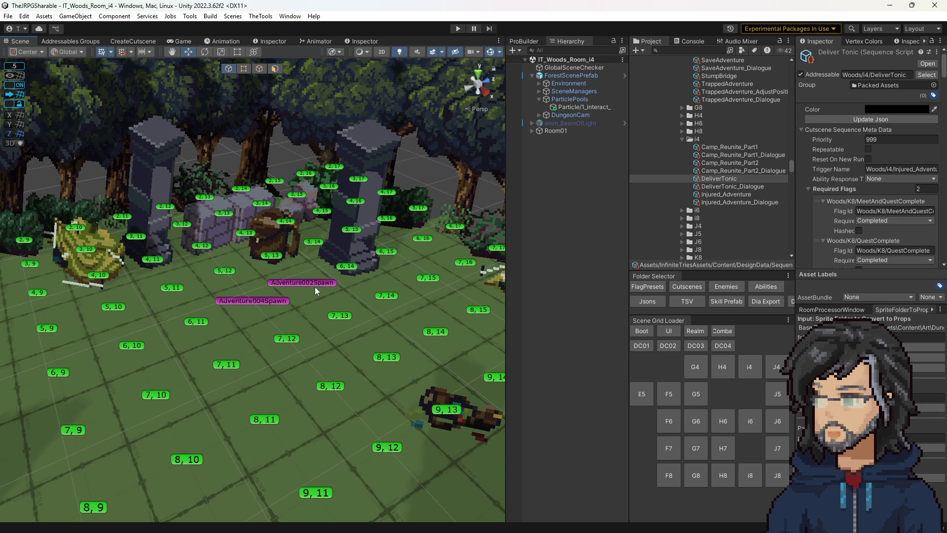
click(363, 42)
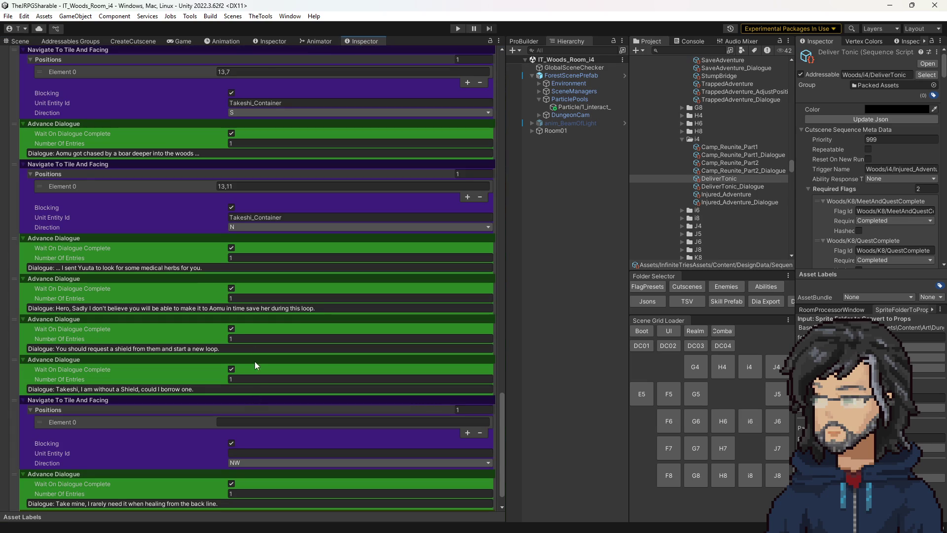
key(ctrl+1)
scroll(267, 292, up, 5)
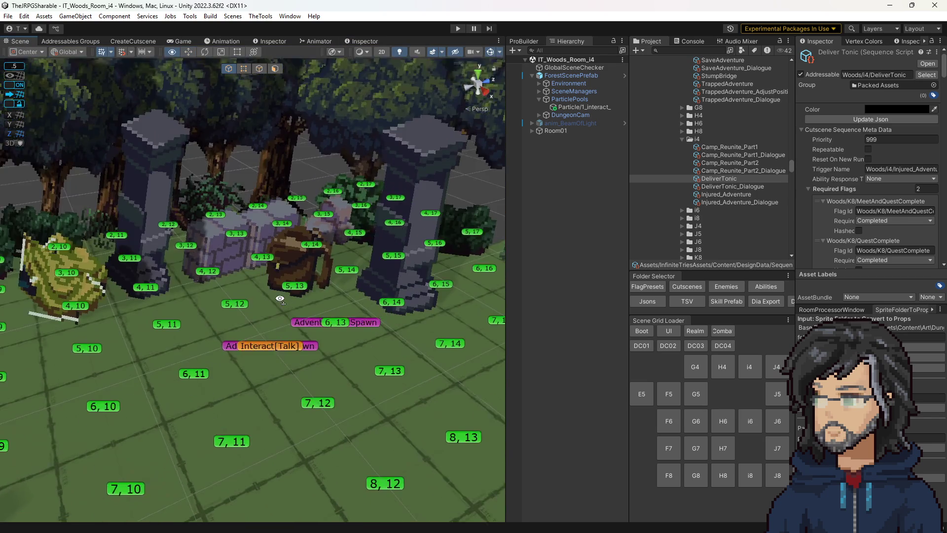
click(365, 42)
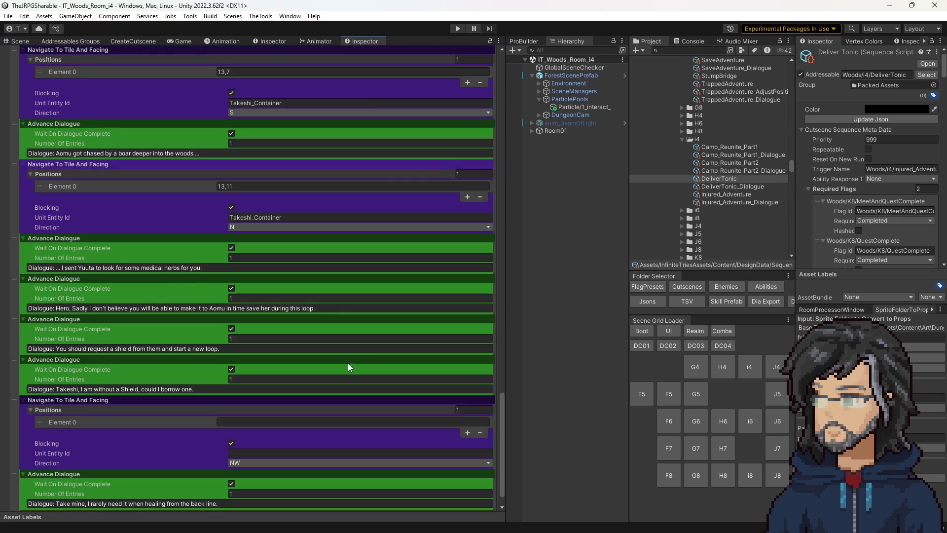
click(253, 423)
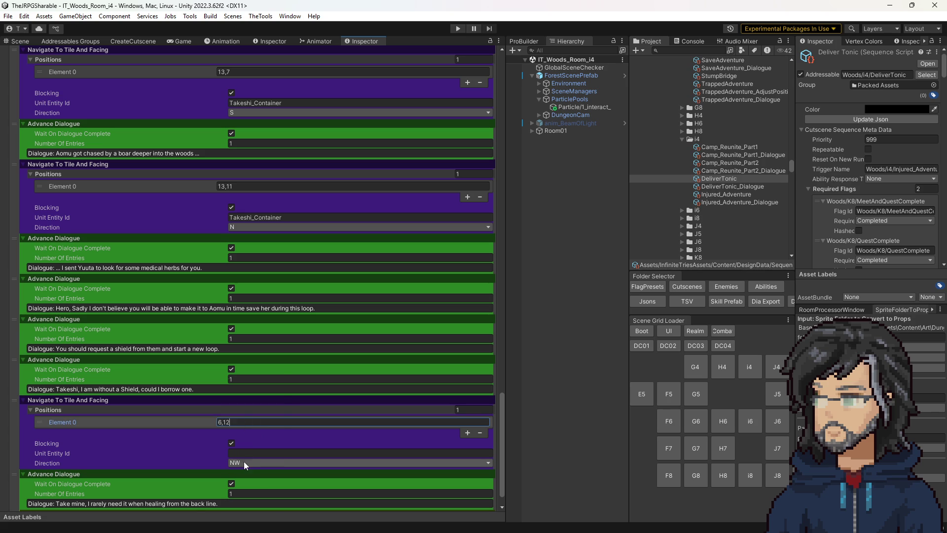
click(245, 464)
click(255, 429)
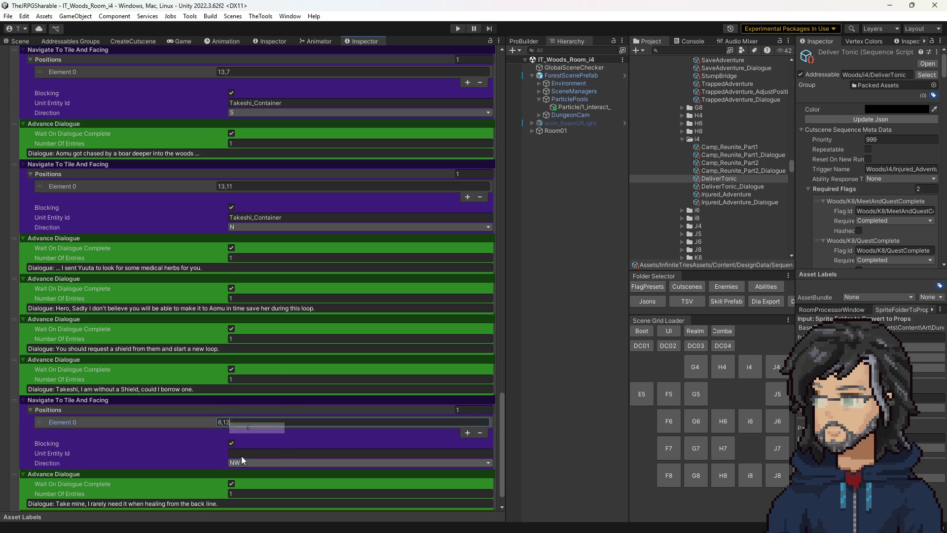
scroll(273, 177, up, 15)
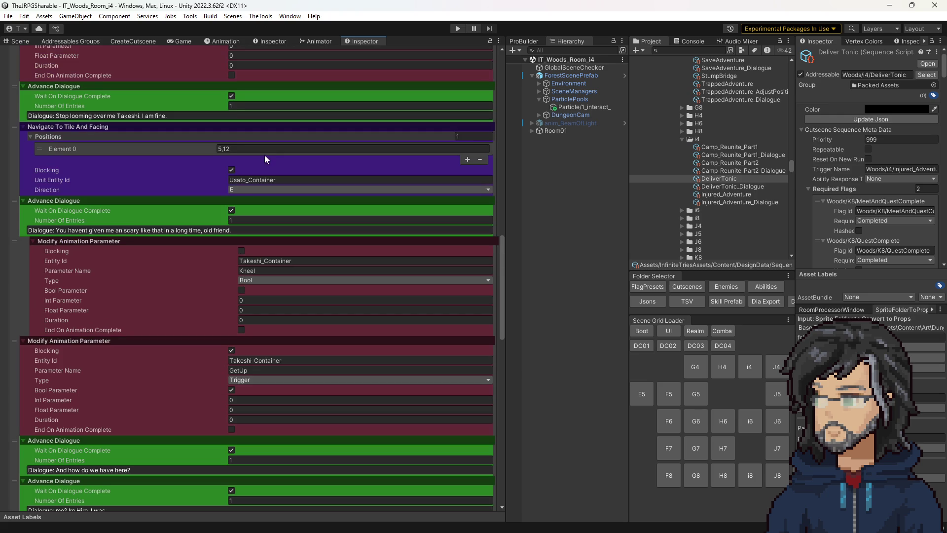
- Copy Usato_Container from the earlier navigate step into the final navigate step's Unit Entity Id
click(251, 180)
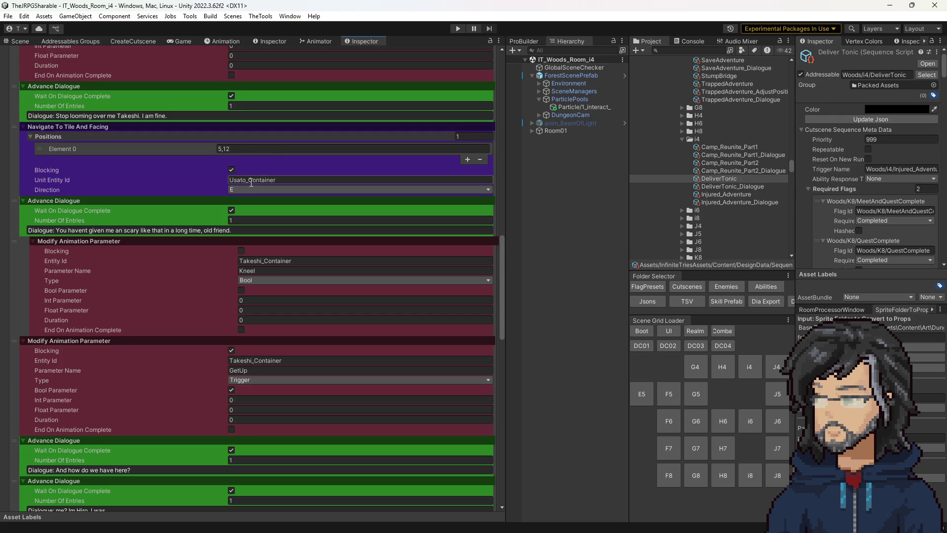
scroll(293, 384, down, 15)
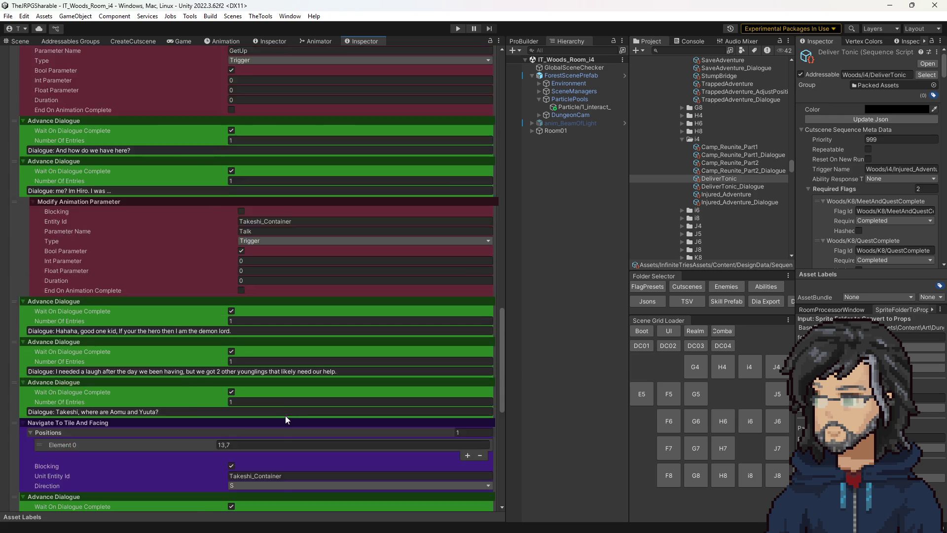
scroll(260, 438, down, 2)
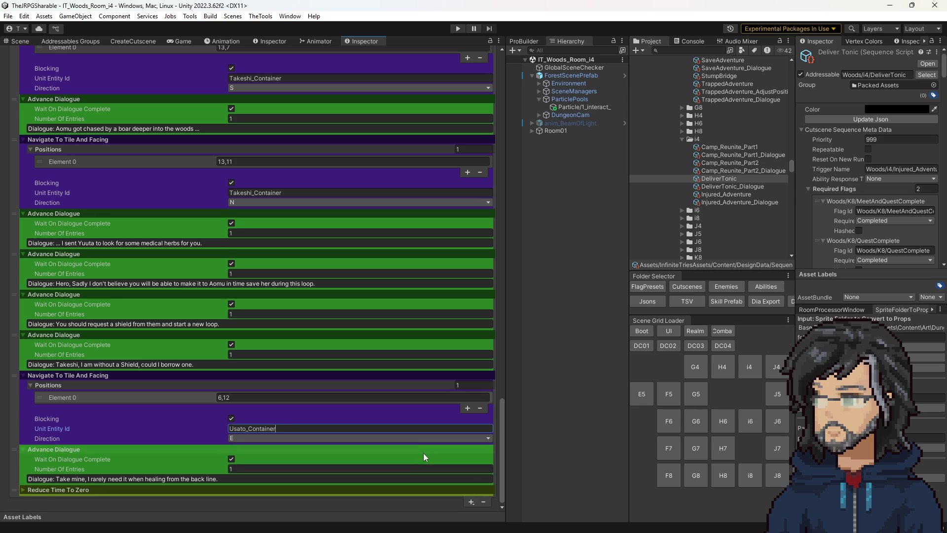
click(472, 500)
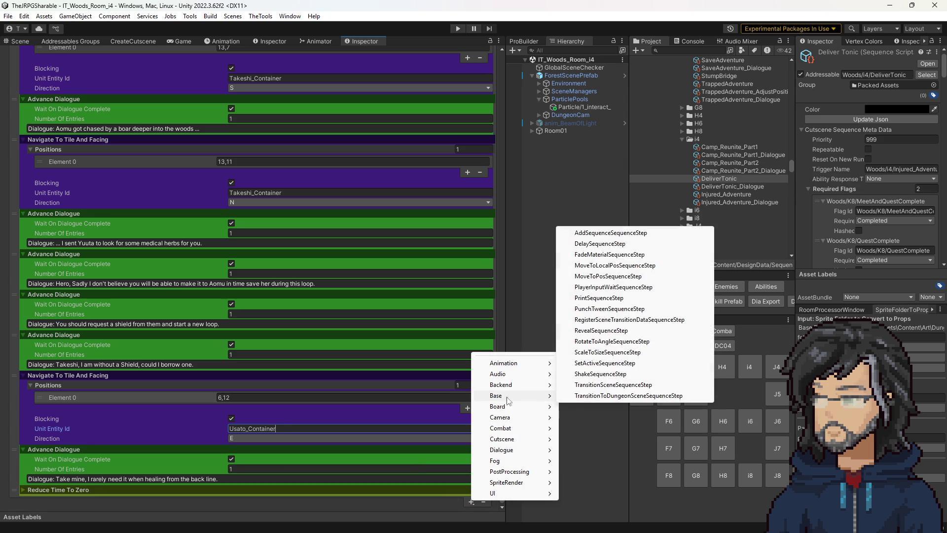
- Add a Combat > Play Particle step and drag it above Reduce Time To Zero
mouse_move(511, 421)
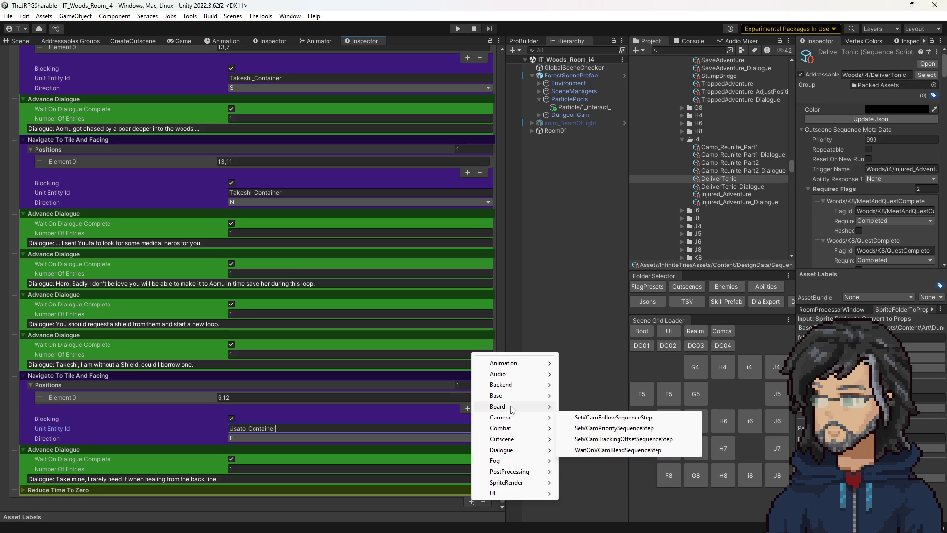
mouse_move(503, 451)
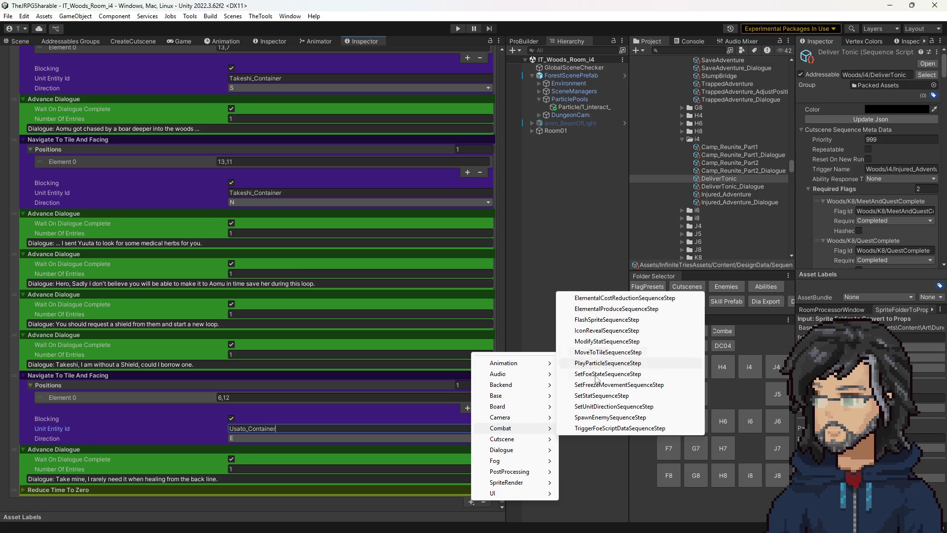
click(594, 364)
scroll(12, 500, down, 3)
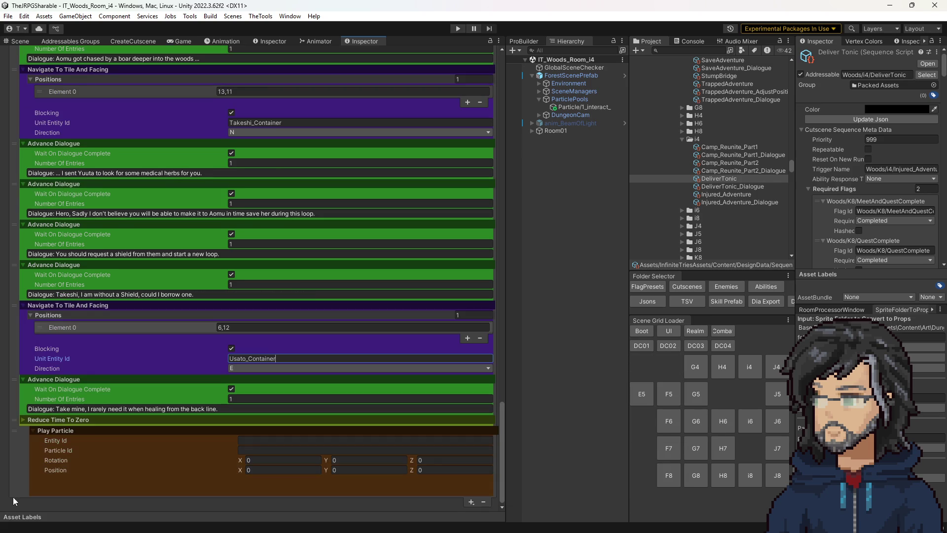
drag(15, 428, 13, 424)
- Copy Particle/1_interact_ from the earlier particle step into the new step's Particle Id
scroll(265, 259, up, 15)
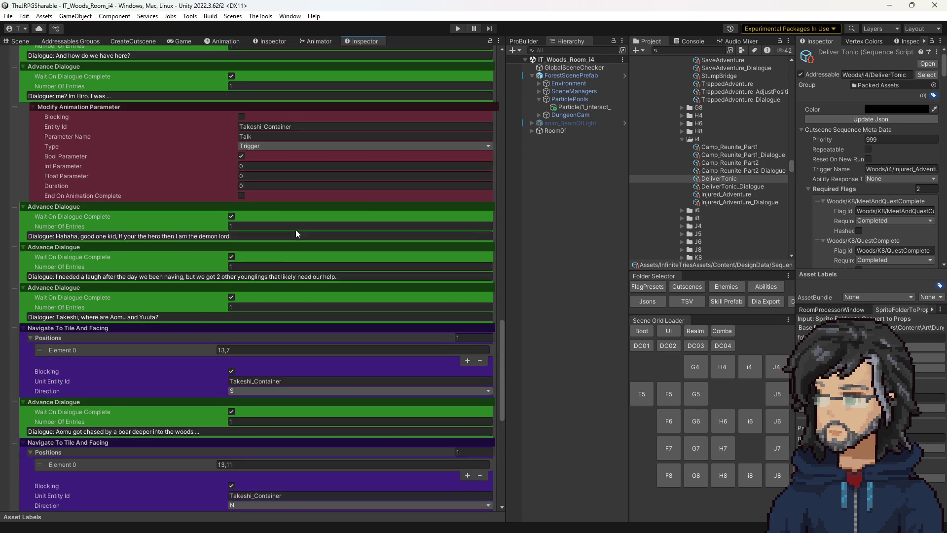
scroll(273, 181, down, 15)
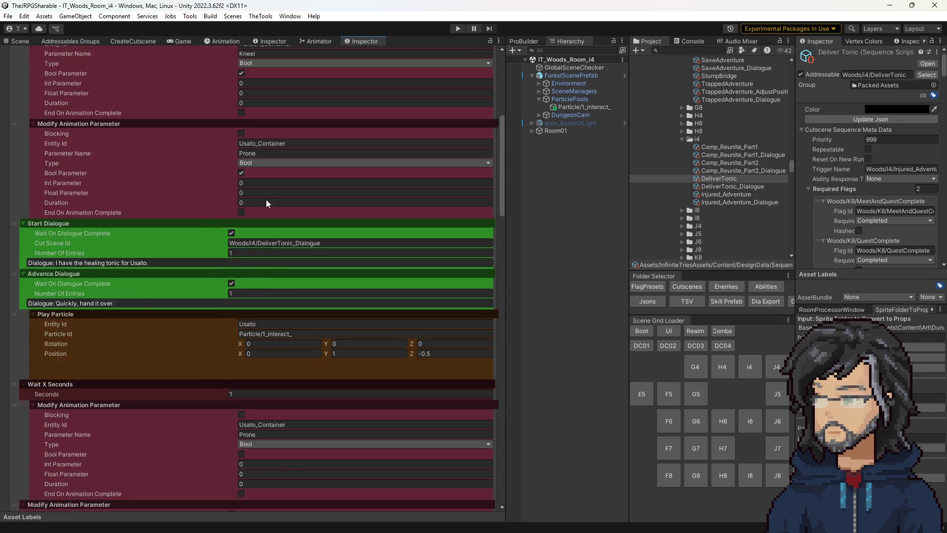
click(253, 350)
click(297, 362)
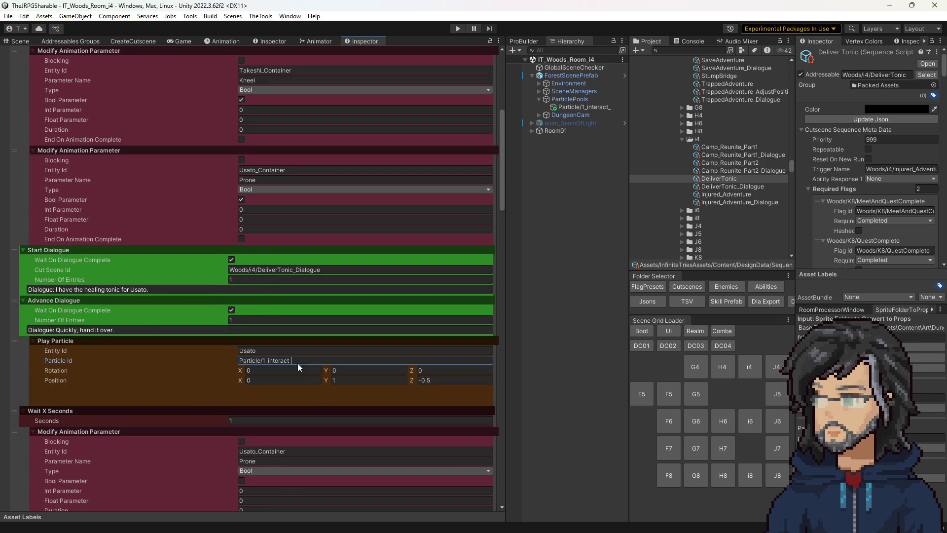
scroll(247, 415, down, 15)
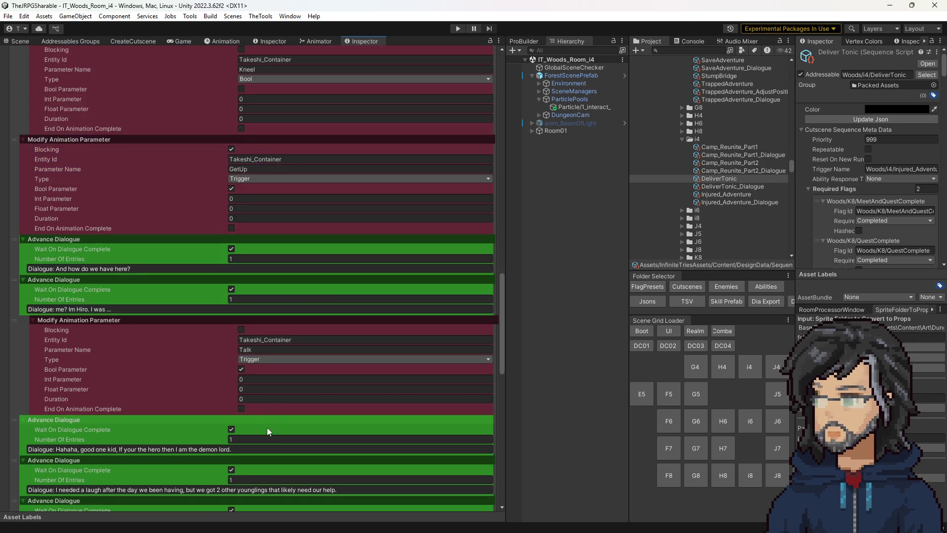
scroll(241, 424, down, 10)
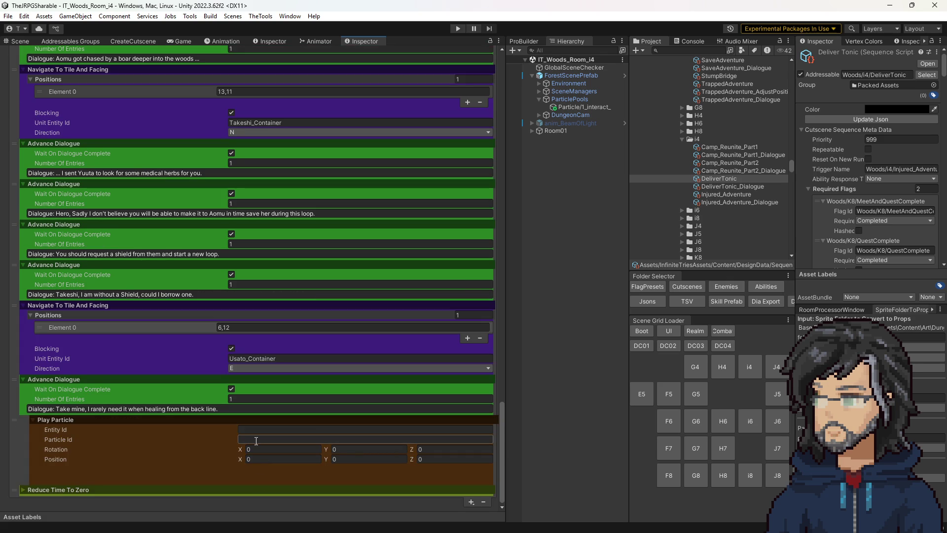
text(Particle/1_interact_)
- Set the particle's position to 0, 1, -0.5 and Entity Id to Player, then start a play test
click(345, 458)
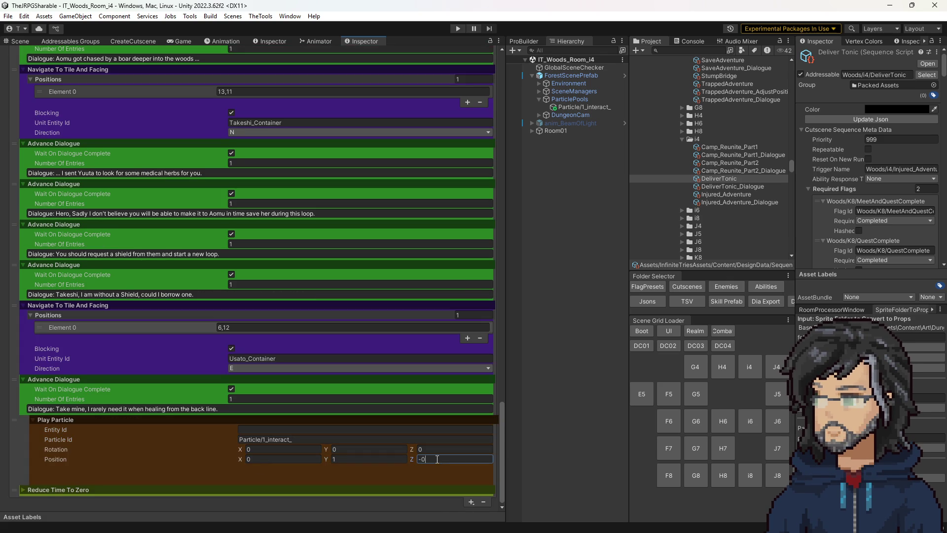
text(.5)
click(252, 430)
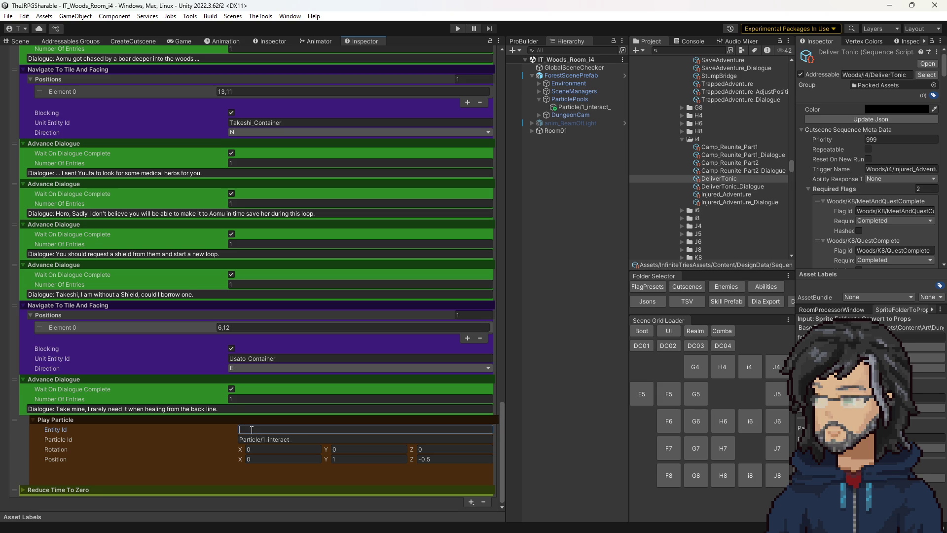
text(Play)
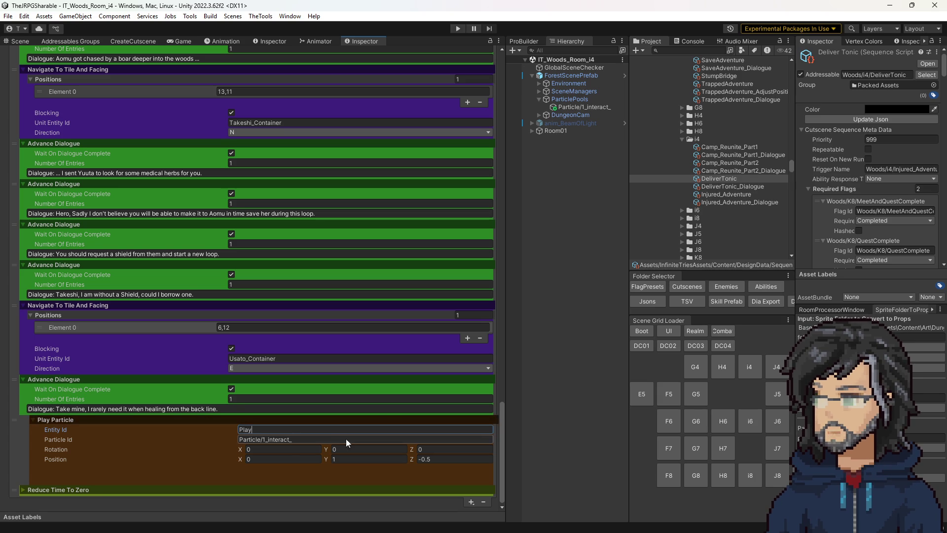
text(er)
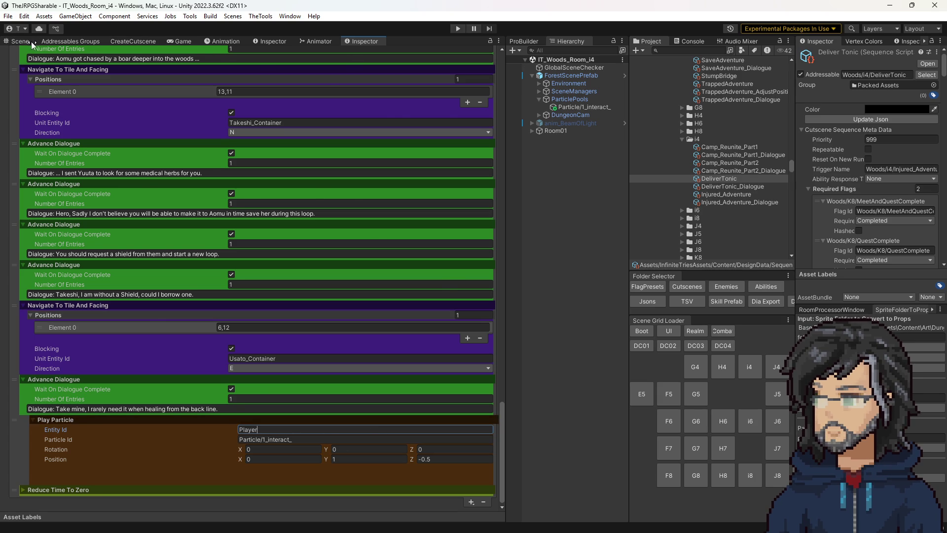
click(35, 44)
click(457, 28)
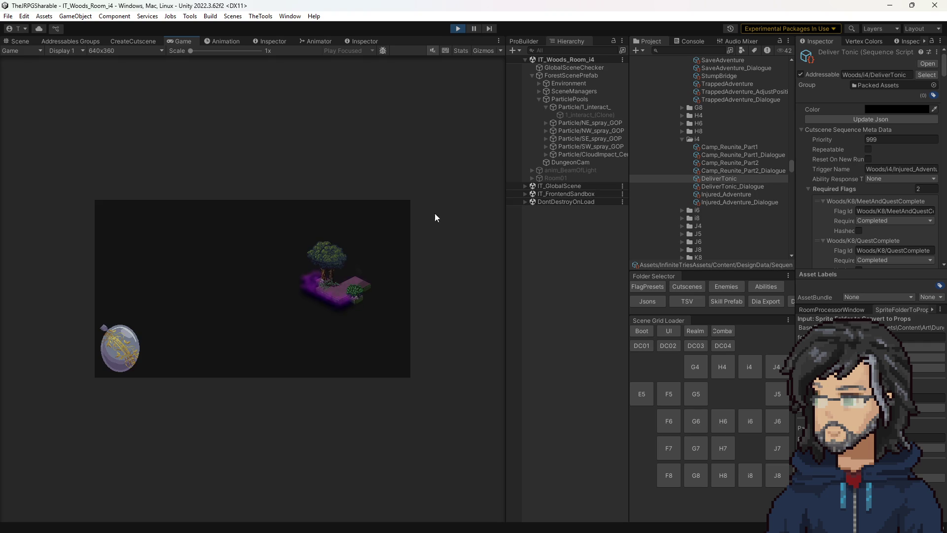
- Widen the Game view, play through to the Goddess realm dialogue, then stop the play test
drag(505, 233, 715, 244)
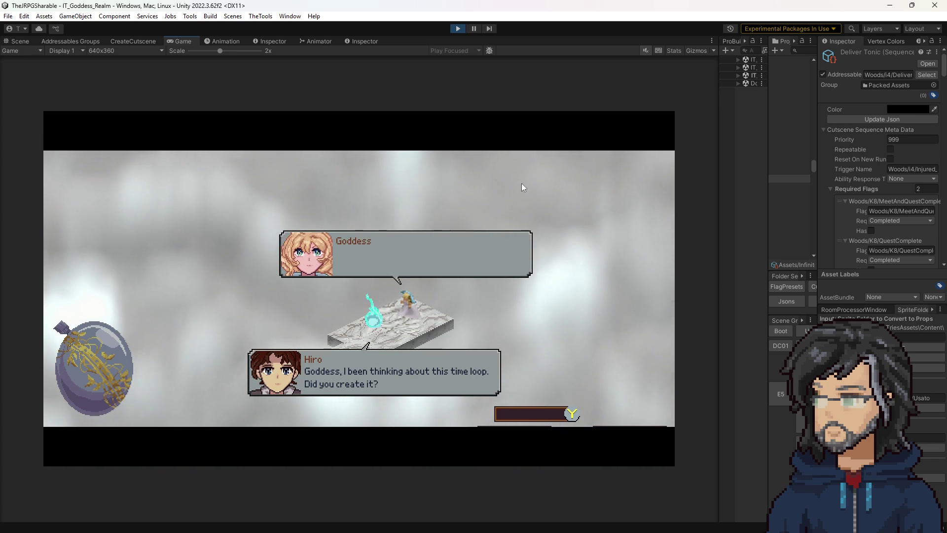
click(462, 28)
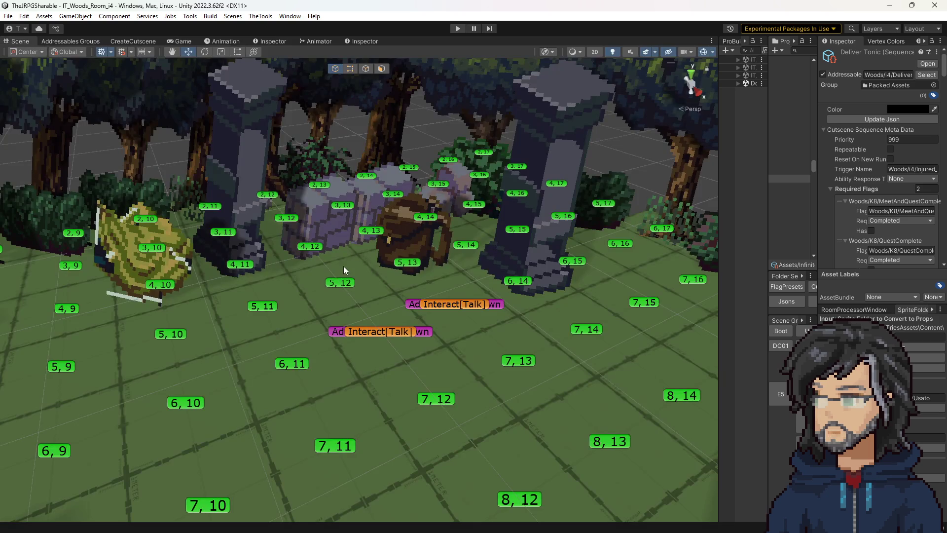
- Bring back the DeliverTonic cutscene sequence steps and scroll to Usato's final navigate step
scroll(440, 351, down, 5)
drag(440, 350, 430, 378)
scroll(430, 379, up, 5)
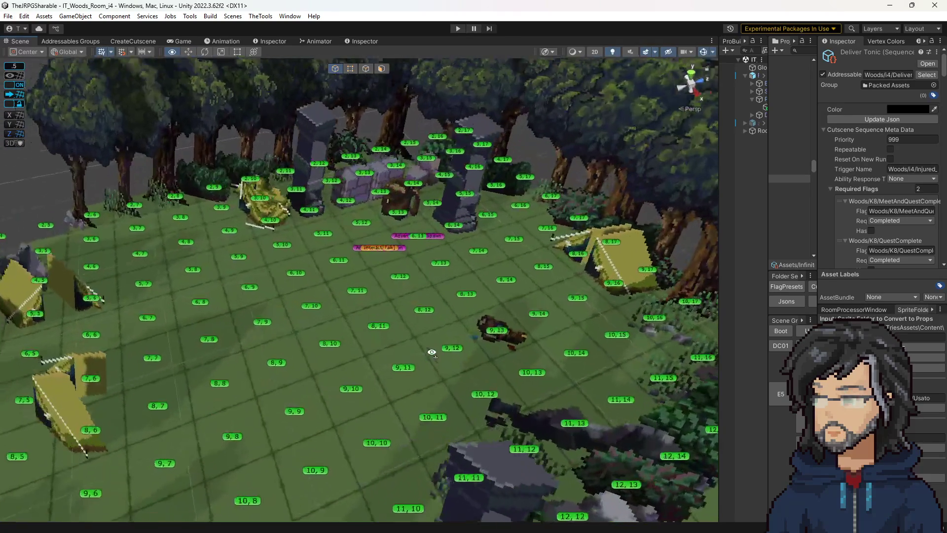
click(346, 41)
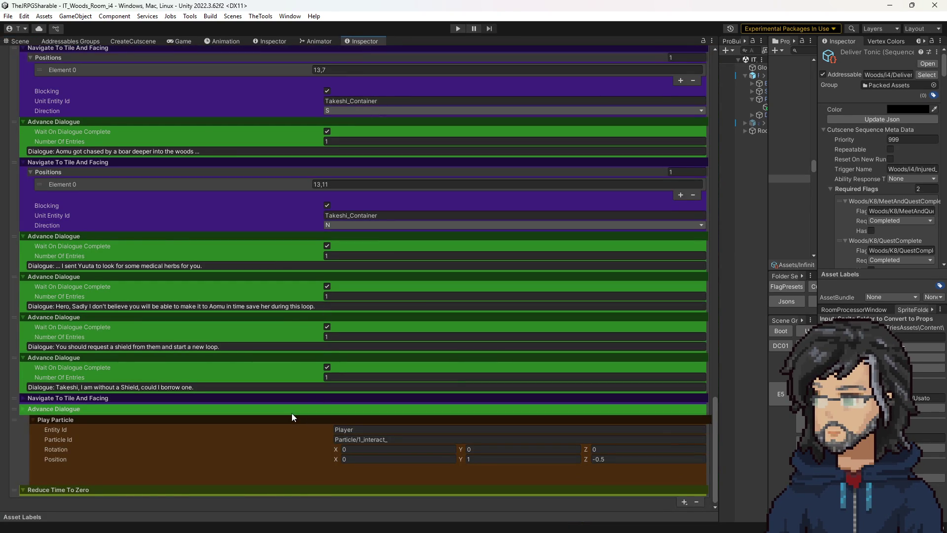
scroll(291, 415, up, 5)
scroll(235, 393, up, 15)
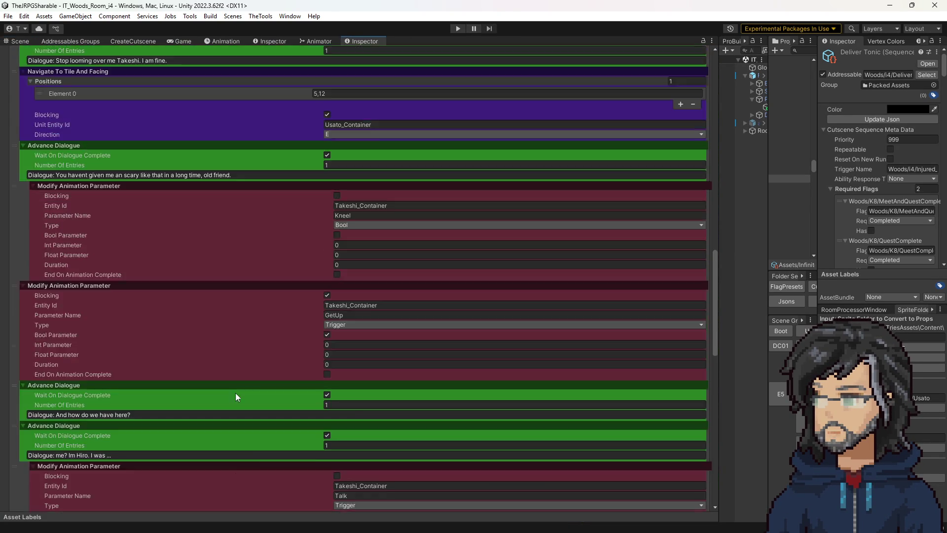
scroll(235, 393, down, 10)
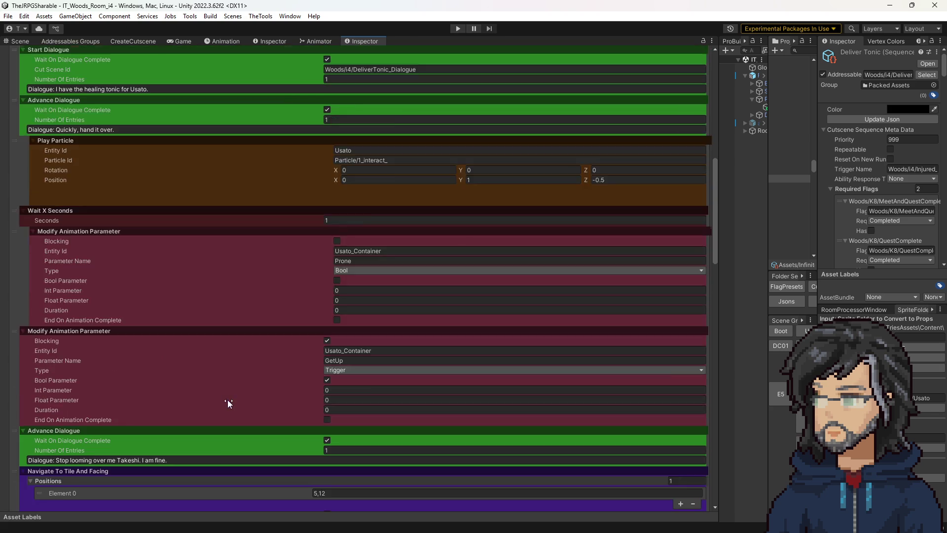
scroll(224, 399, down, 10)
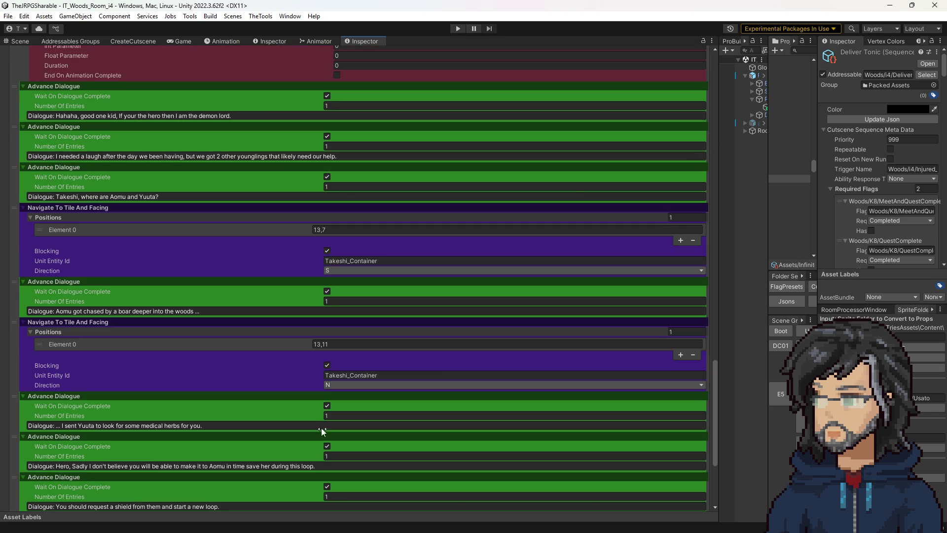
scroll(314, 397, down, 5)
scroll(331, 385, down, 2)
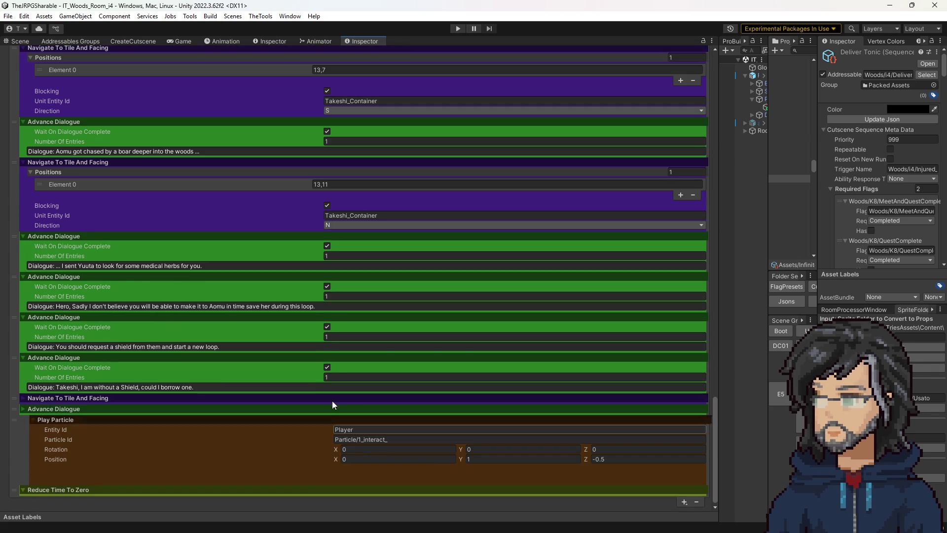
- Change the Direction of Usato's last Navigate To Tile And Facing step from E to S
click(310, 398)
scroll(345, 400, down, 2)
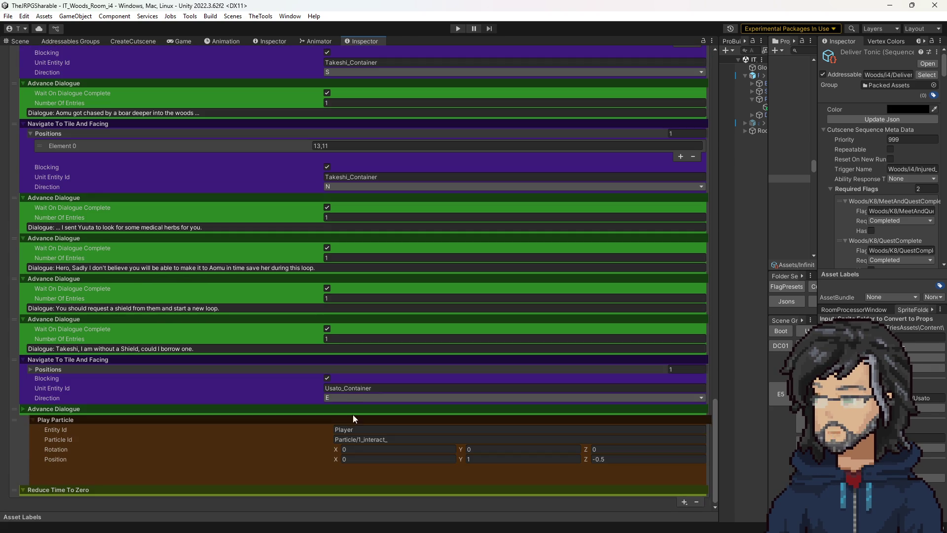
click(341, 399)
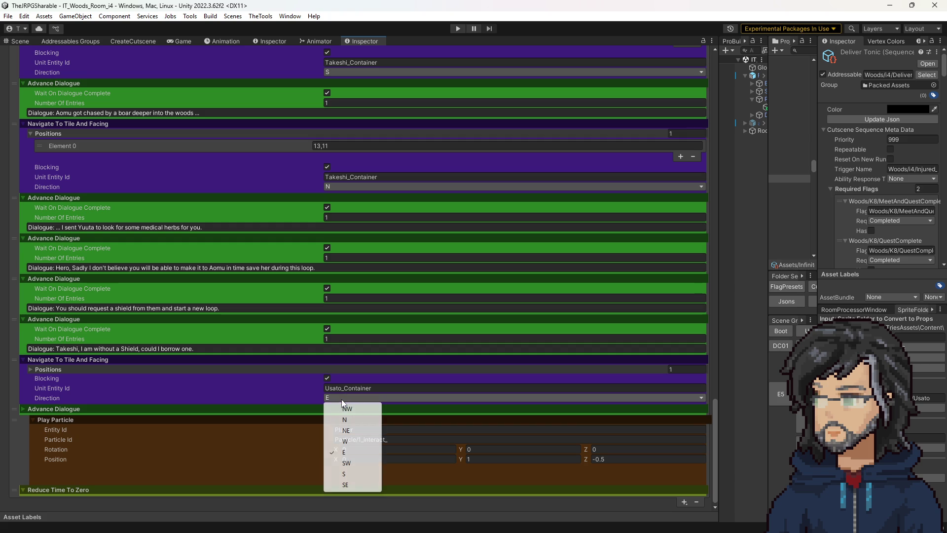
click(344, 474)
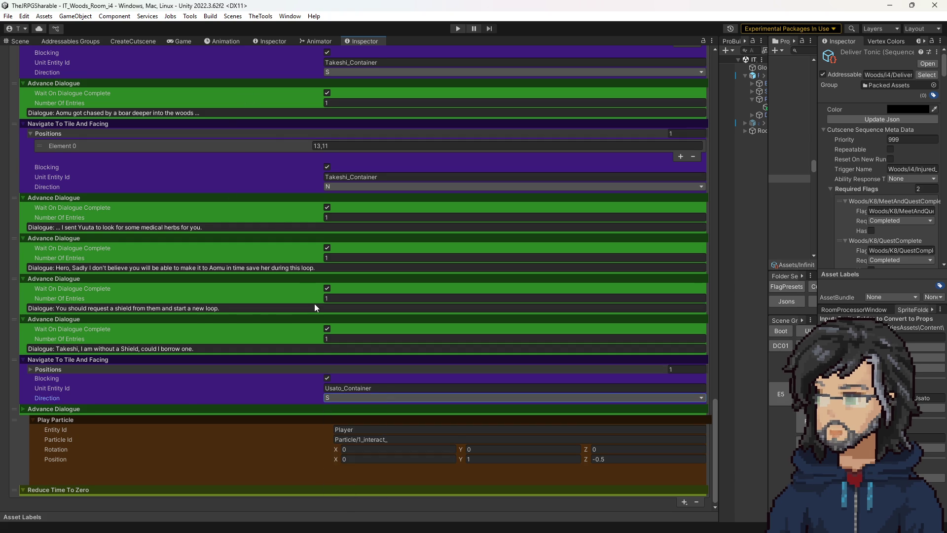
scroll(315, 304, up, 5)
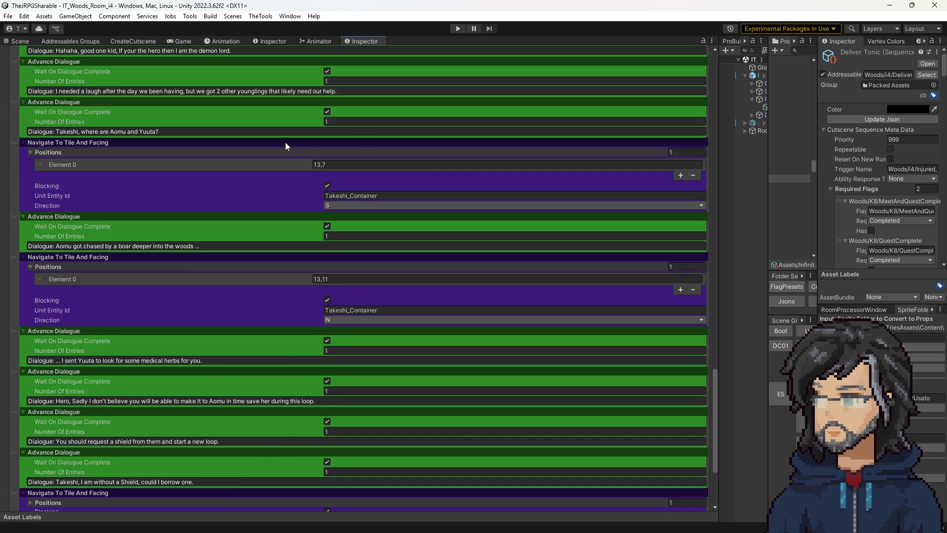
scroll(337, 286, up, 1)
scroll(333, 291, up, 8)
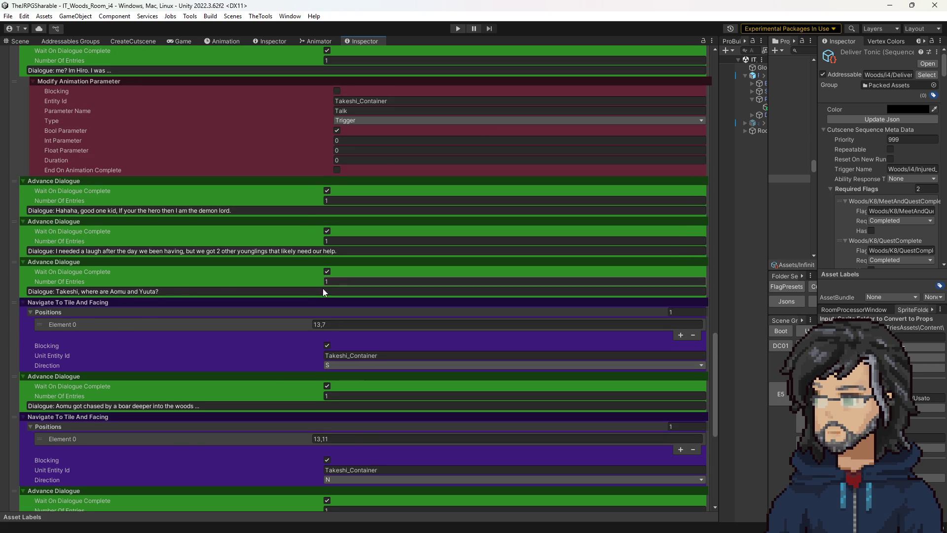
scroll(321, 297, up, 11)
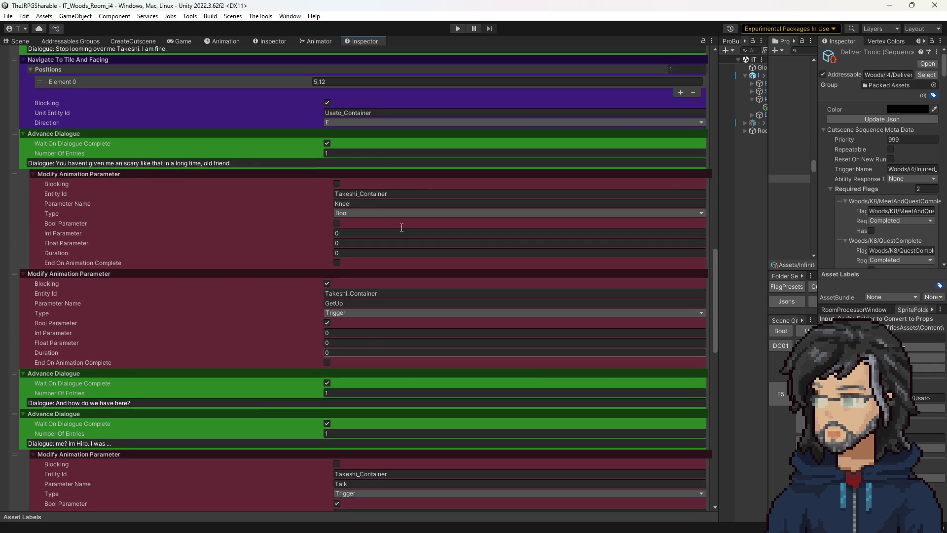
- Inspect the NE_GetUp and NW_GetUp states in the Animator graph
click(306, 41)
scroll(371, 256, up, 5)
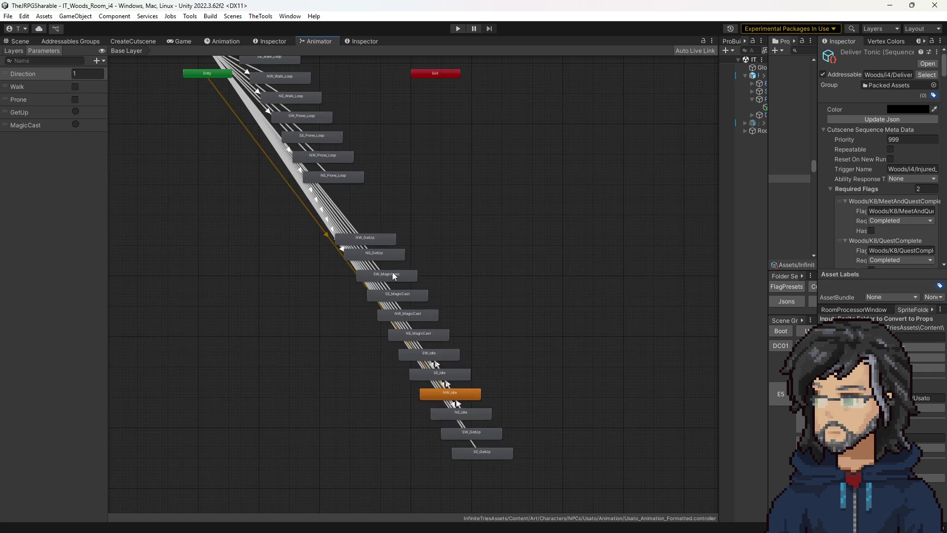
click(370, 258)
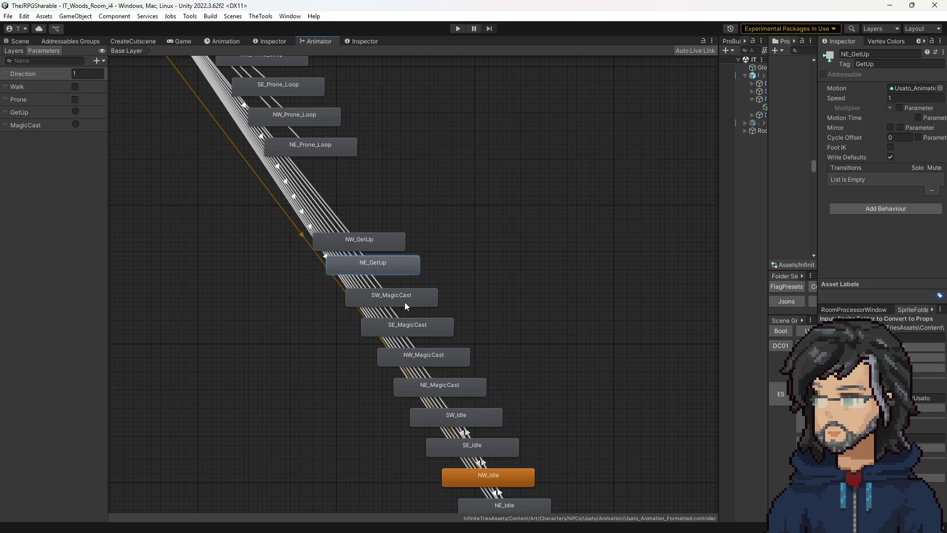
scroll(292, 267, up, 3)
scroll(293, 266, up, 1)
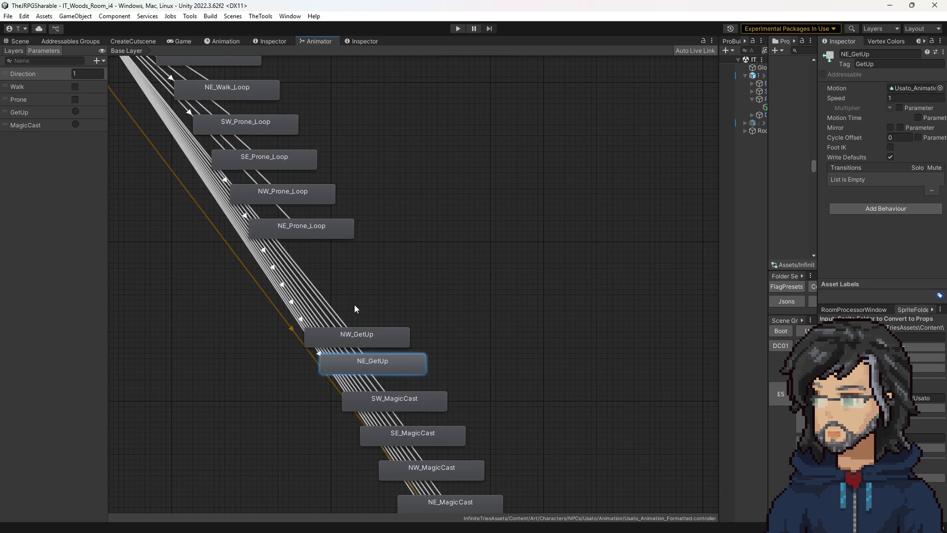
click(361, 337)
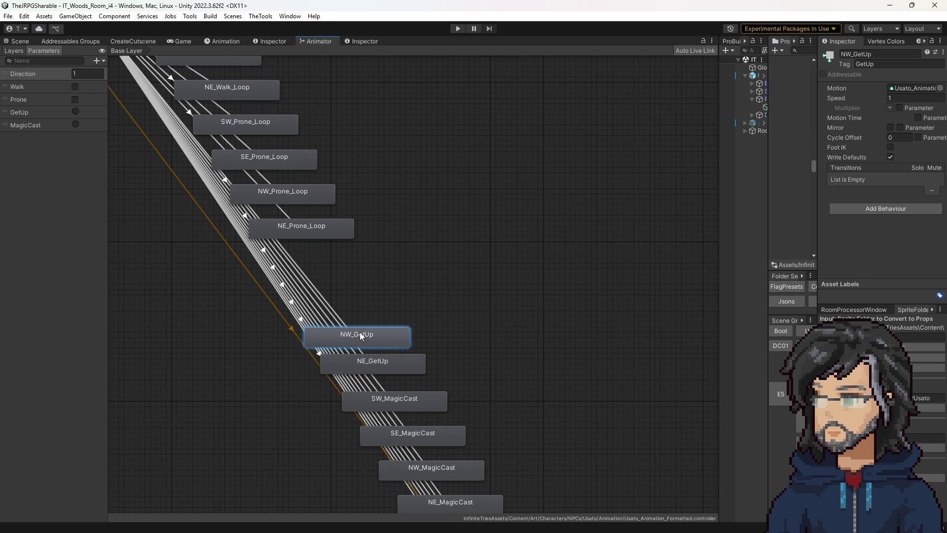
- Return to the Scene view at an angled view of the woods room tile grid
click(9, 44)
drag(422, 275, 378, 269)
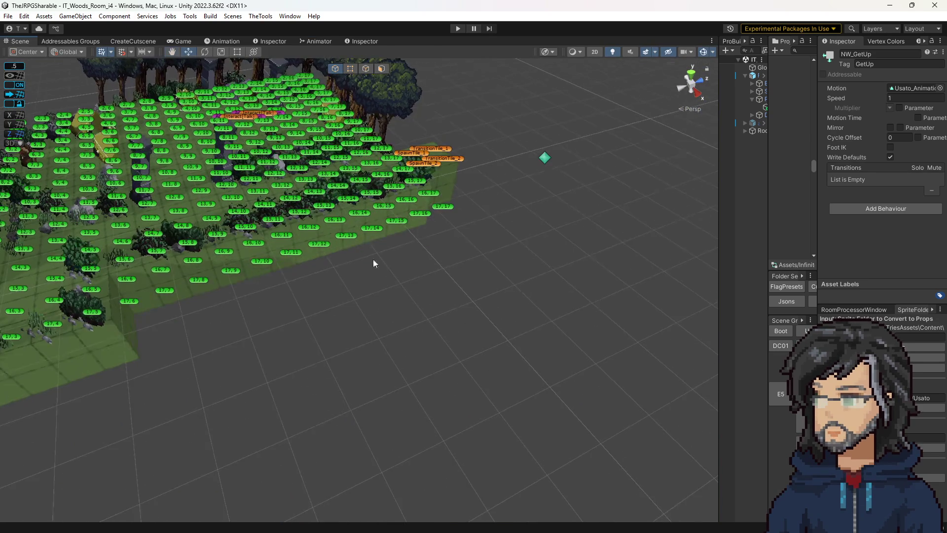
scroll(378, 269, up, 3)
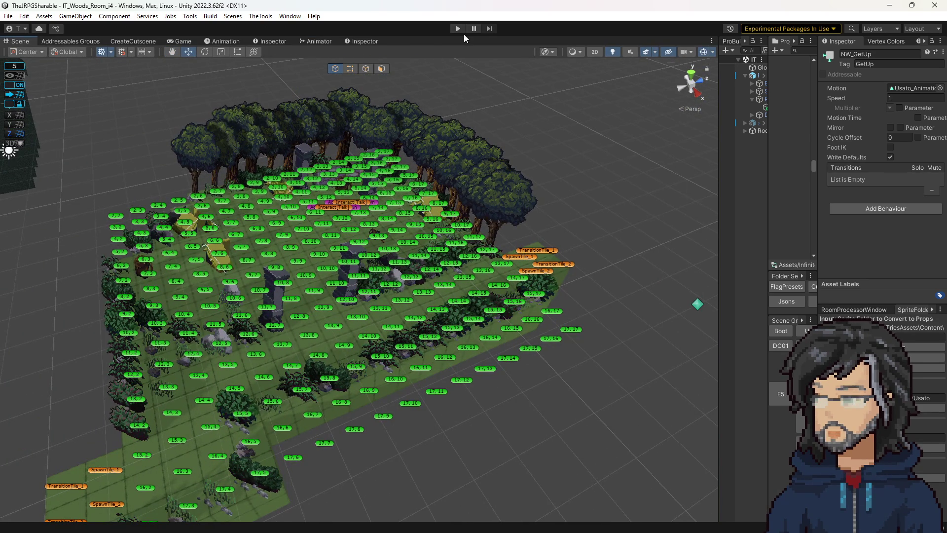
- Play-test and walk the player left to the NPCs, pressing E to start the DeliverTonic cutscene
click(458, 29)
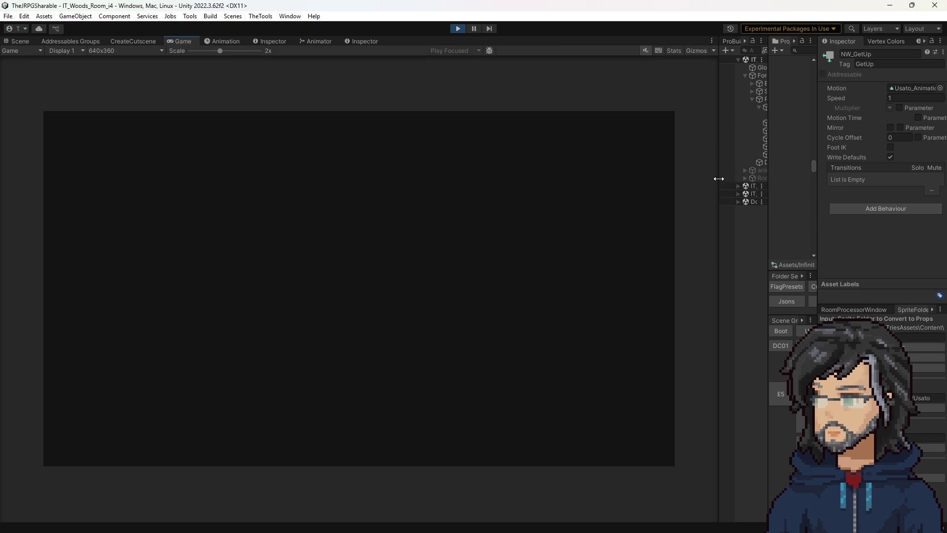
drag(718, 179, 661, 180)
click(458, 198)
key(a)
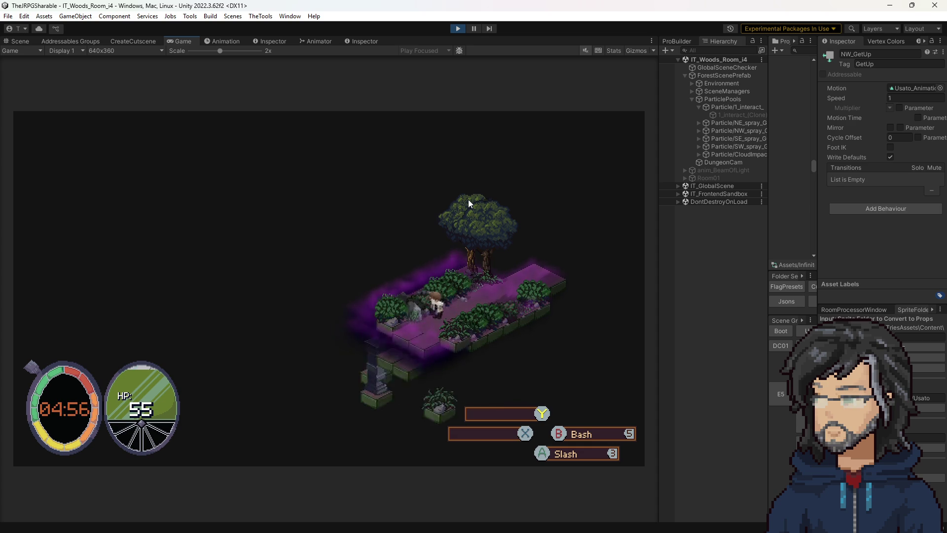
key(a)
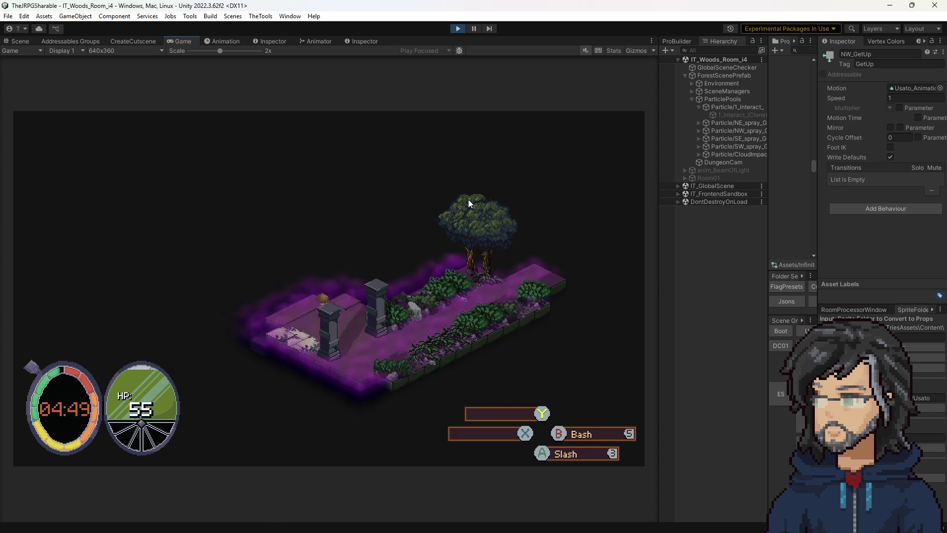
key(a)
key(e)
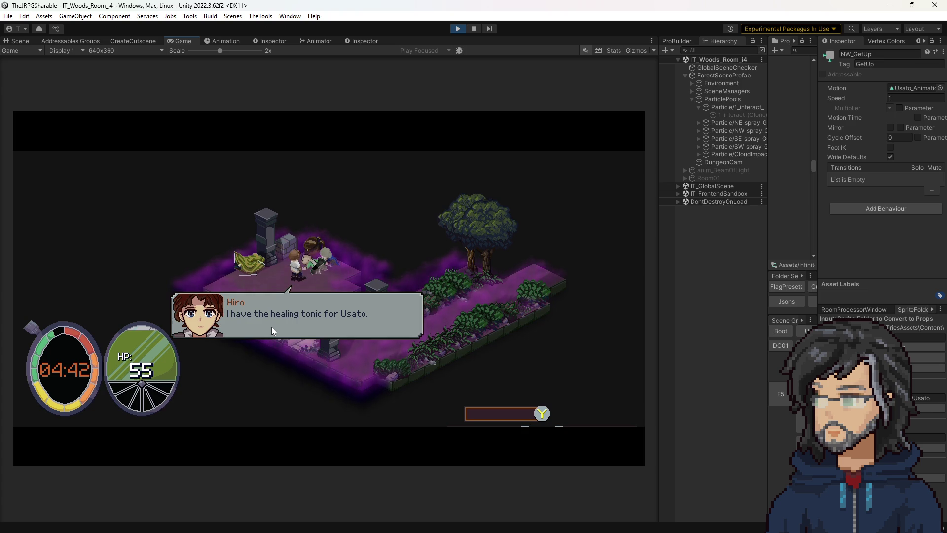
drag(769, 128, 686, 129)
- Select the DeliverTonic_Dialogue asset in the Project panel for editing
scroll(770, 197, up, 10)
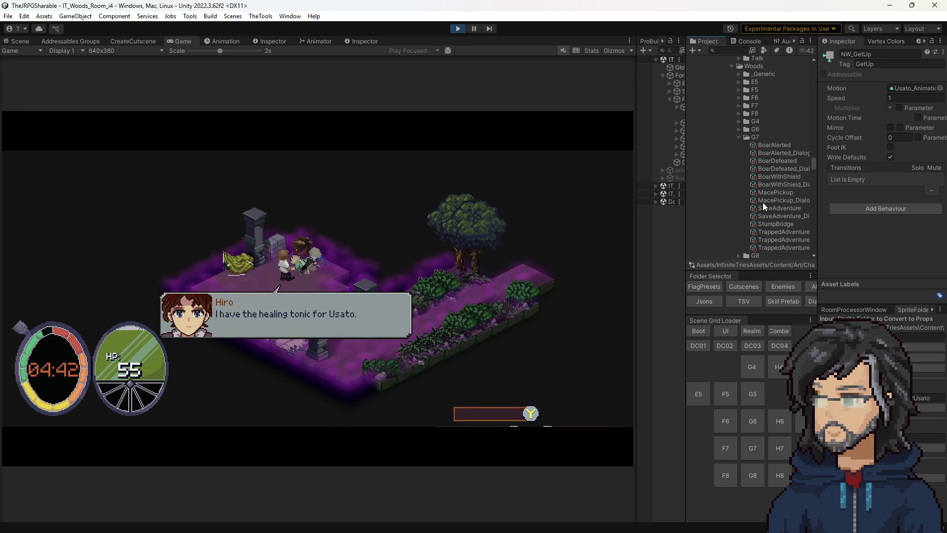
scroll(772, 207, down, 2)
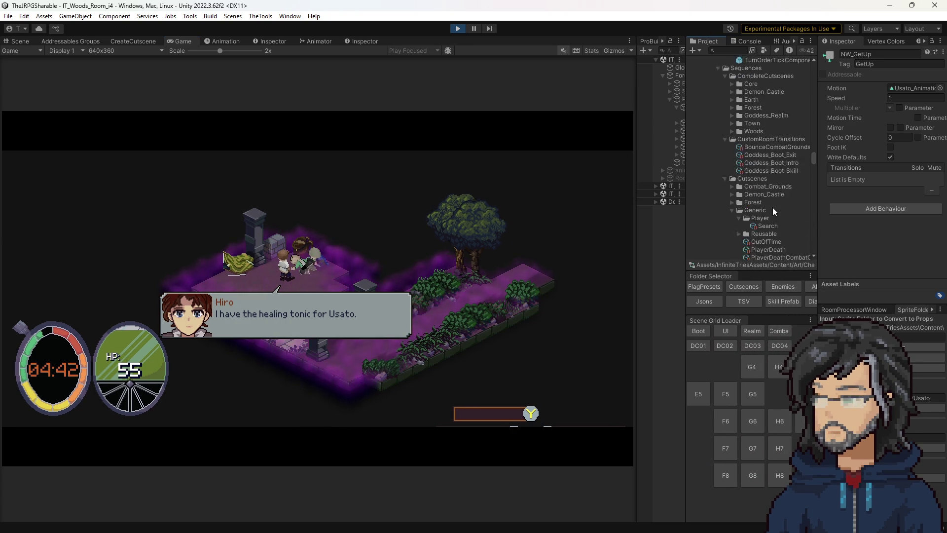
scroll(774, 212, up, 2)
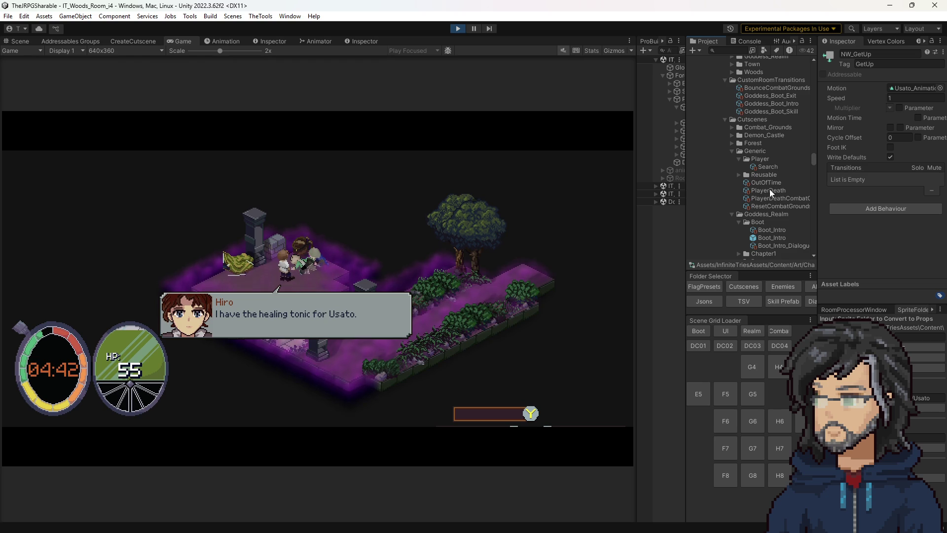
scroll(771, 203, up, 5)
scroll(770, 212, down, 15)
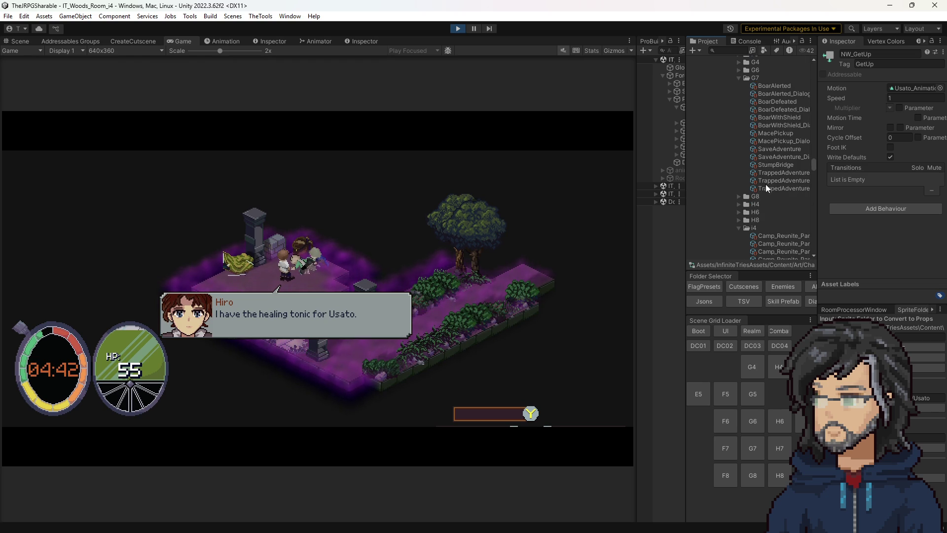
scroll(766, 185, down, 3)
click(776, 178)
click(782, 187)
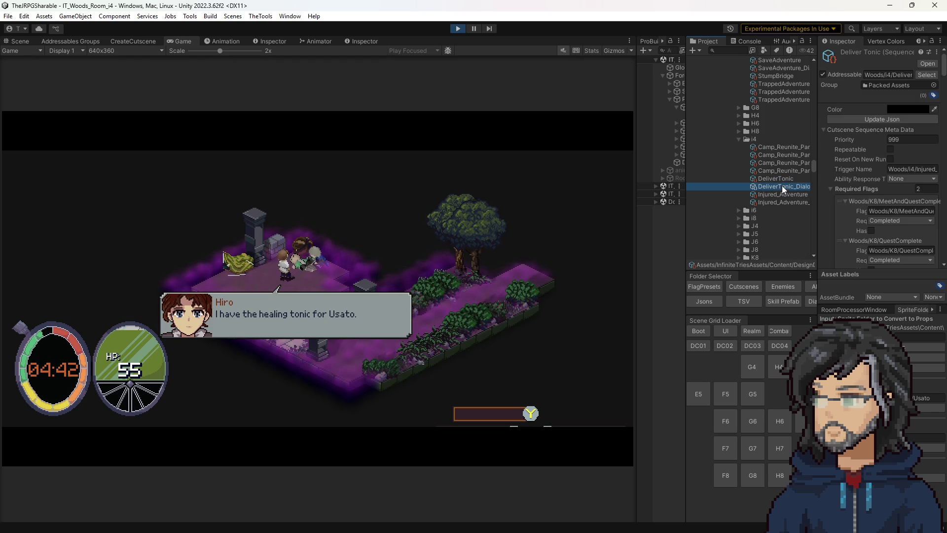
- Rearrange the panels to dock the dialogue Inspector beside the Hierarchy, with the Game view at 2x scale
drag(713, 164, 614, 166)
drag(743, 169, 766, 167)
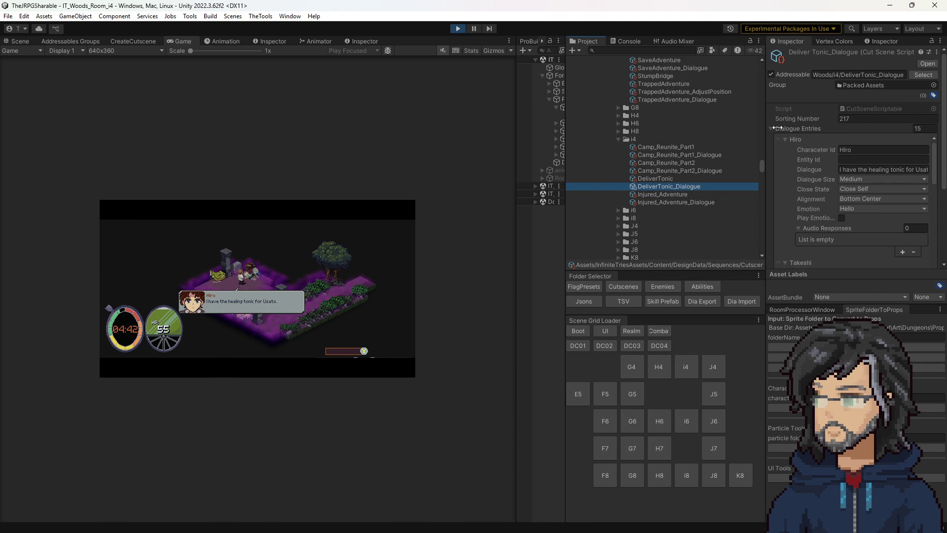
drag(566, 180, 708, 175)
drag(781, 38, 626, 42)
scroll(603, 256, down, 4)
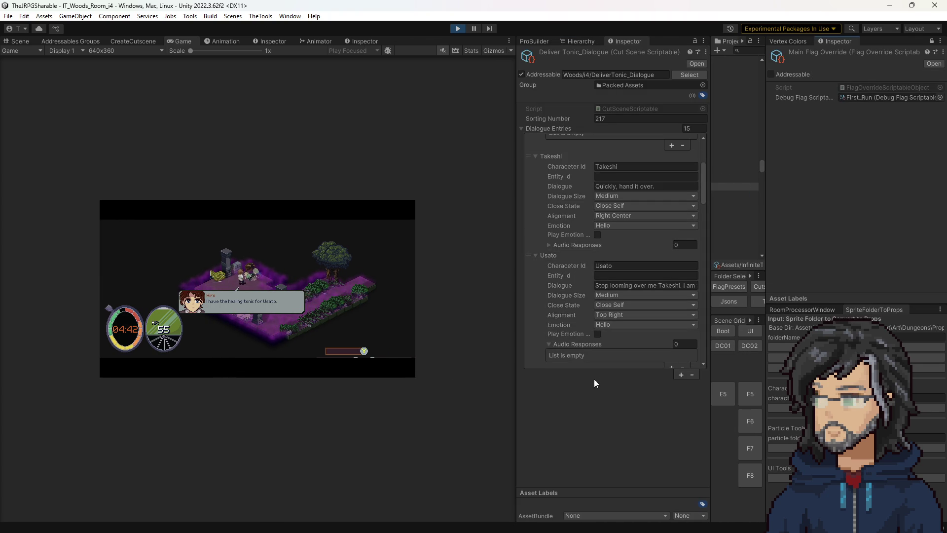
click(220, 50)
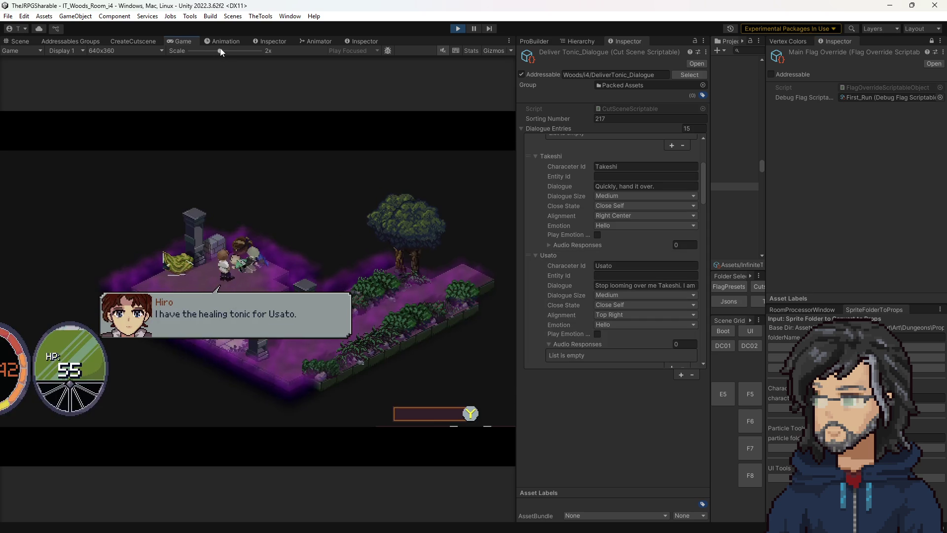
scroll(617, 205, up, 4)
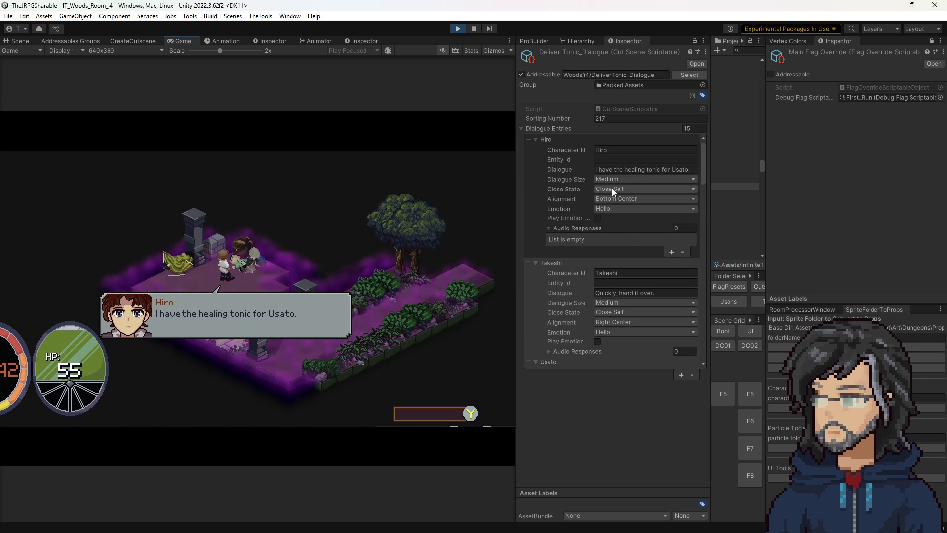
- Set Hiro's tonic line Close State to Stay Open and Takeshi's Alignment to Top Center
click(612, 188)
click(612, 196)
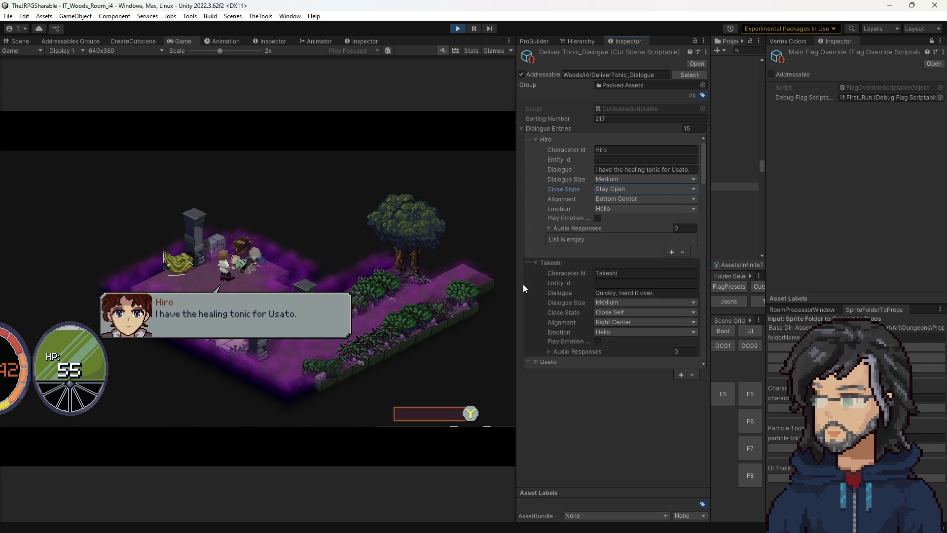
scroll(597, 280, down, 1)
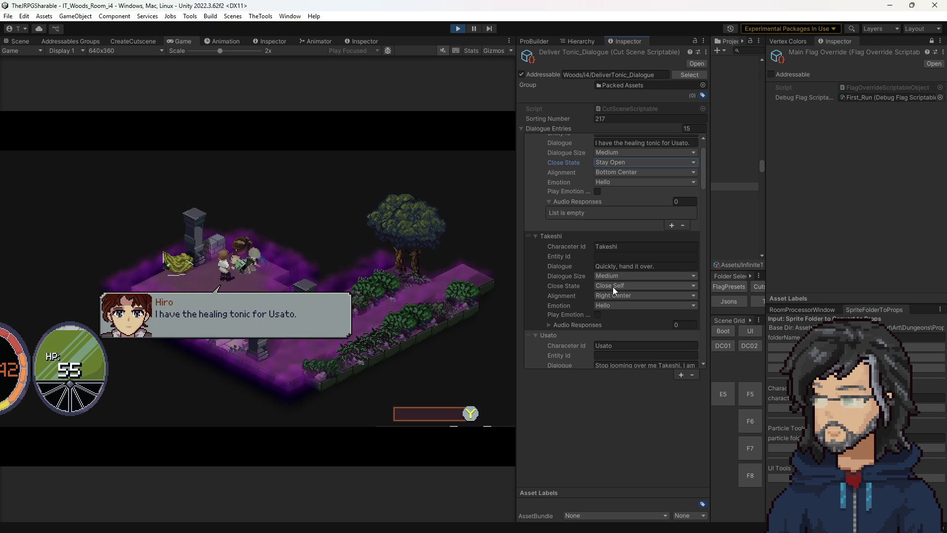
click(341, 241)
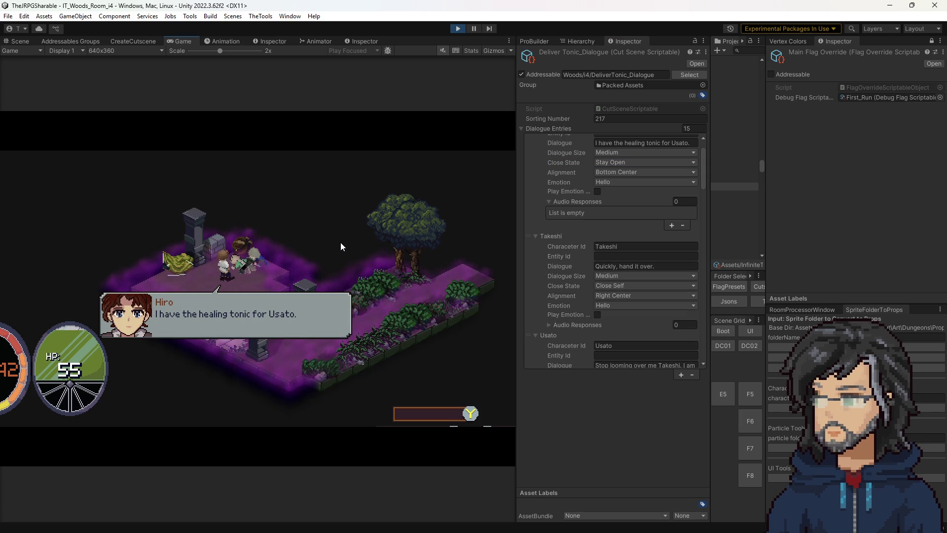
click(617, 295)
click(626, 328)
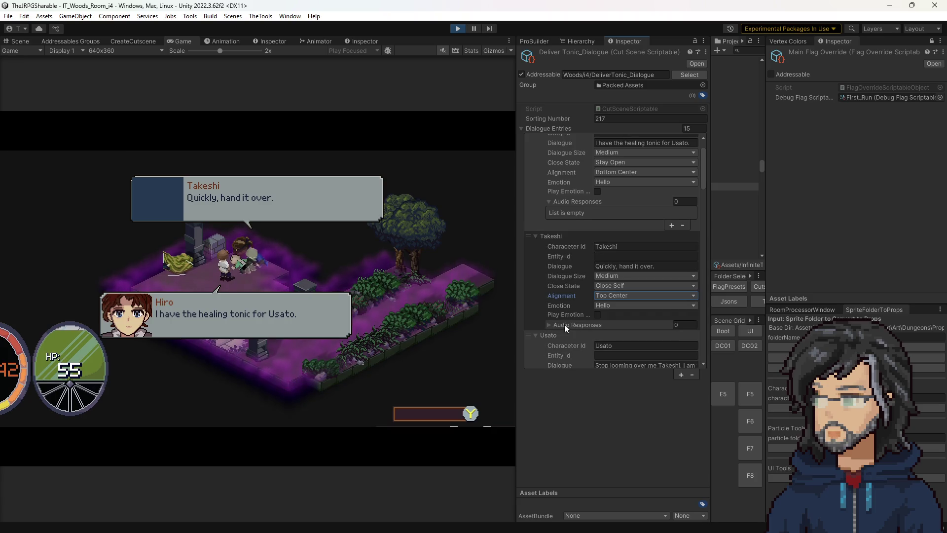
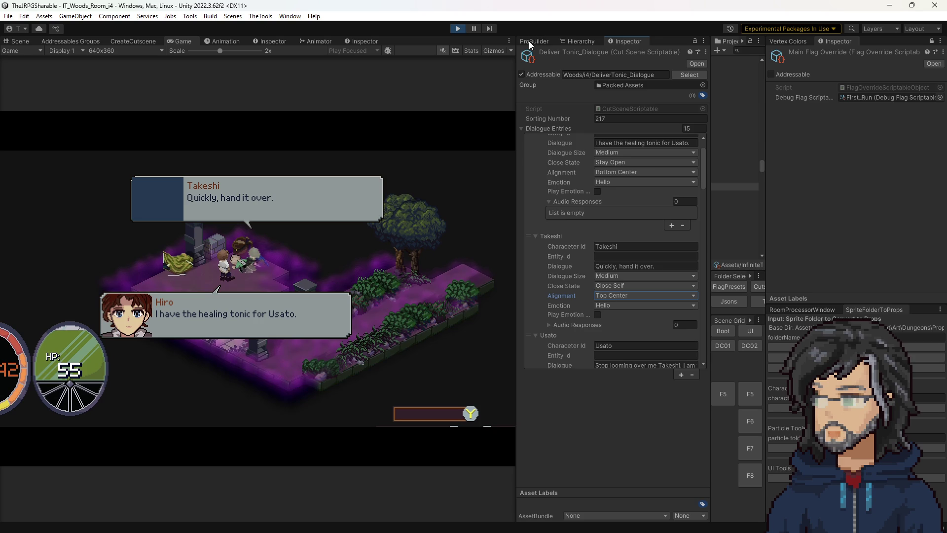
- Search the Hierarchy for 'takeshi' and select IT_TakeshiContainer(Clone)
click(576, 40)
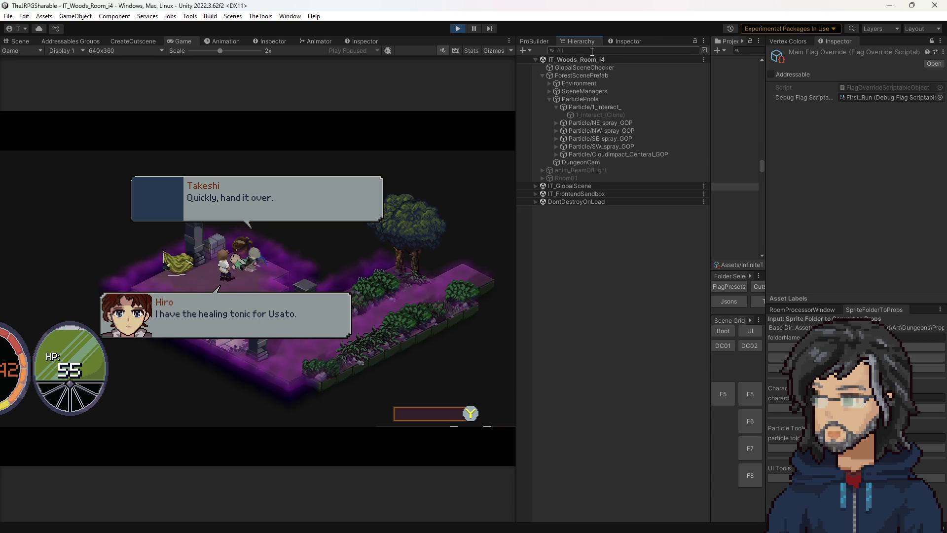
click(535, 193)
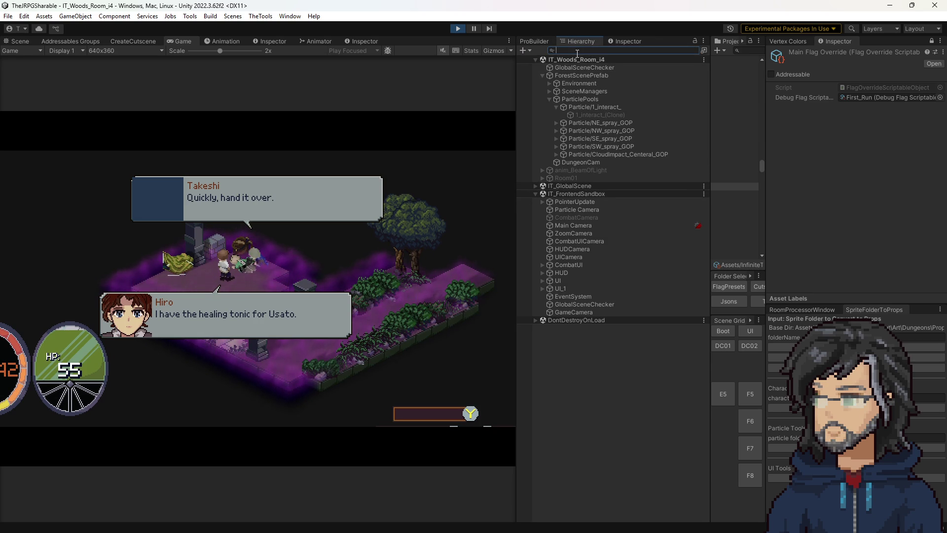
text(takeshi)
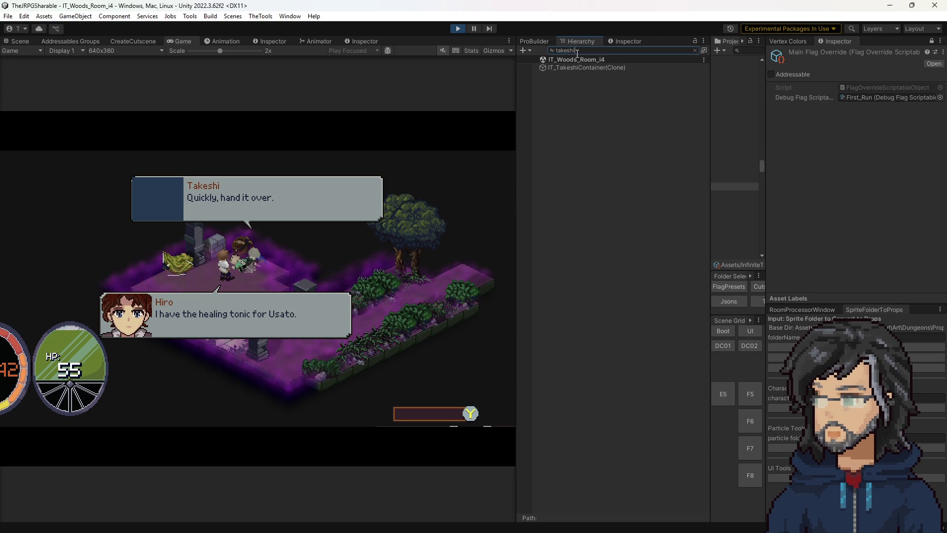
click(616, 67)
click(695, 51)
scroll(599, 348, down, 5)
- Expand Sprite > PlayerMovement > TileOffset and select TopAnchor to see its Transform
click(577, 308)
click(584, 316)
click(590, 324)
click(597, 331)
click(621, 354)
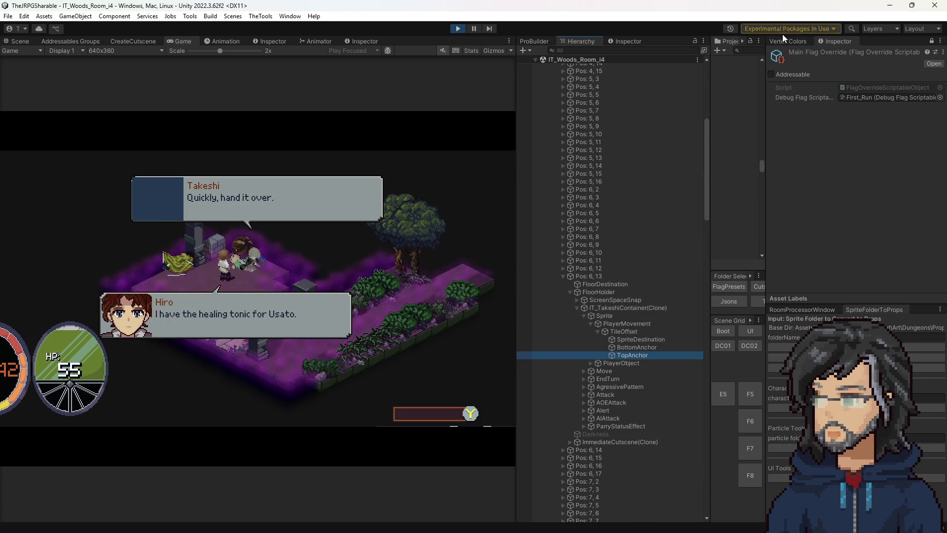
click(625, 41)
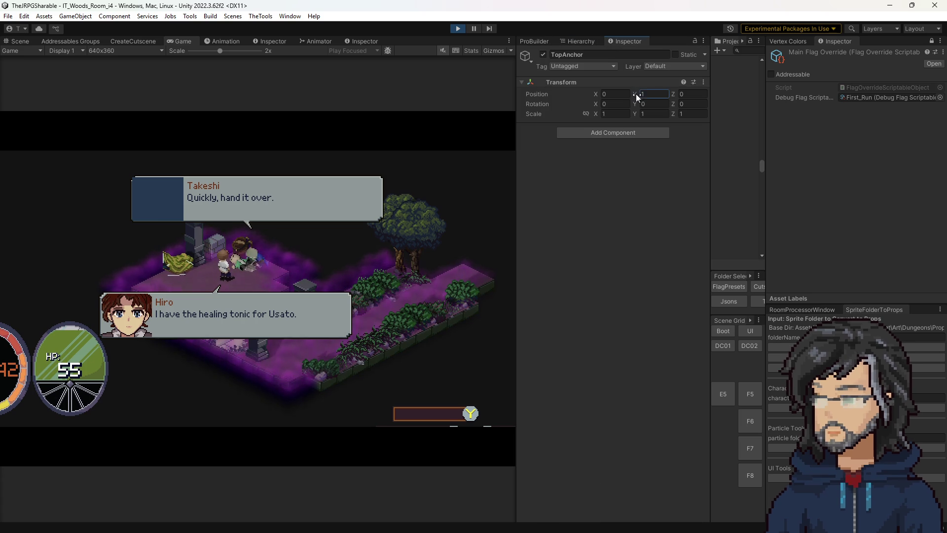
- Set TopAnchor's Position Y to 1, then return to the Hierarchy and Scene view
text(2)
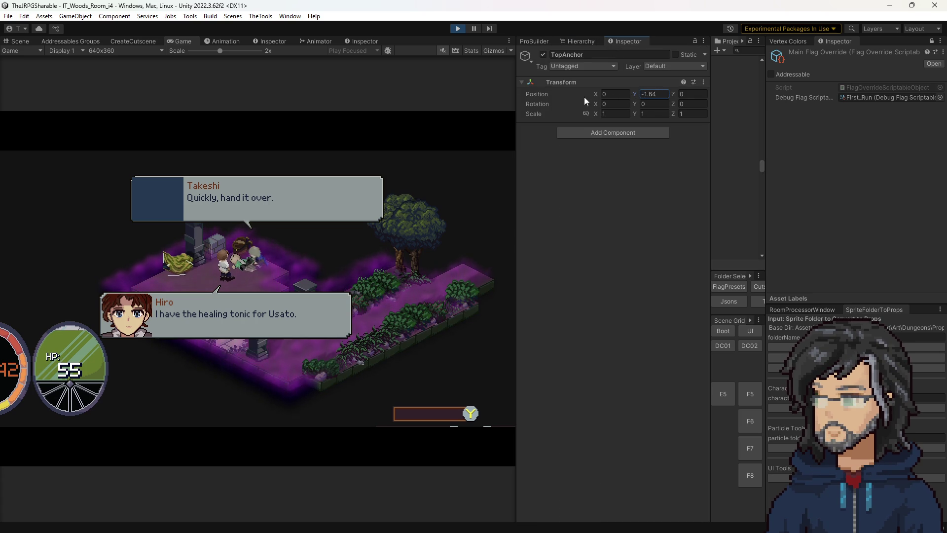
key(BackSpace)
text(1.22)
key(BackSpace)
key(BackSpace)
key(BackSpace)
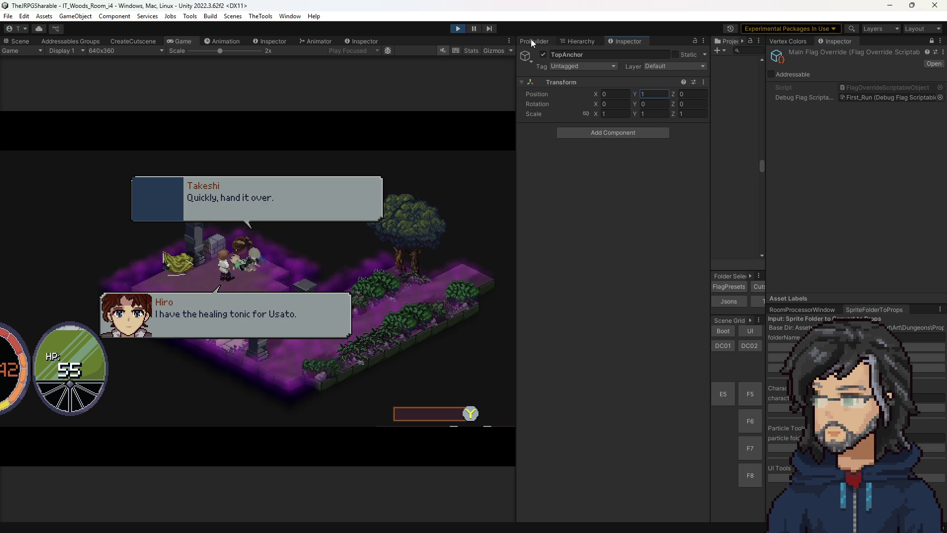
click(530, 39)
click(580, 40)
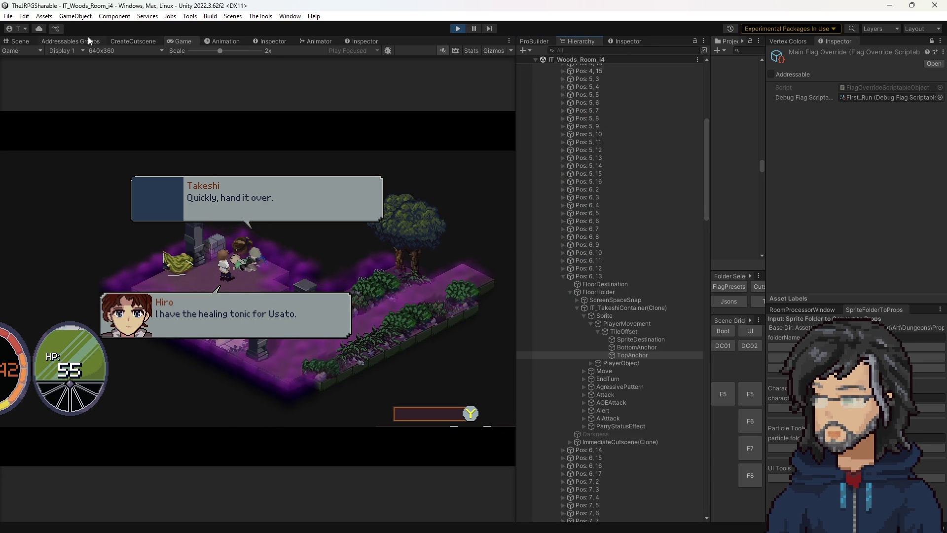
click(20, 41)
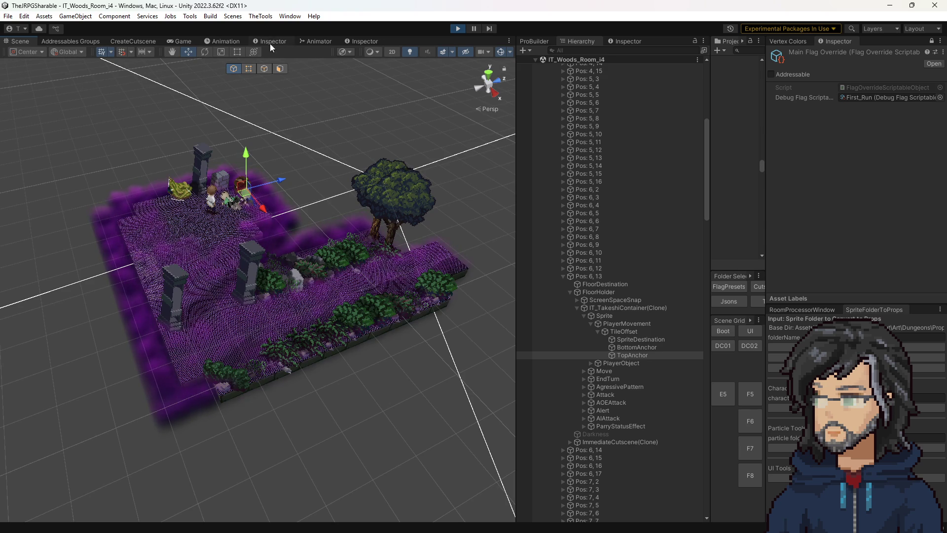
- Widen the Project panel and load the DeliverTonic_Dialogue cutscene asset in the Inspector
click(177, 41)
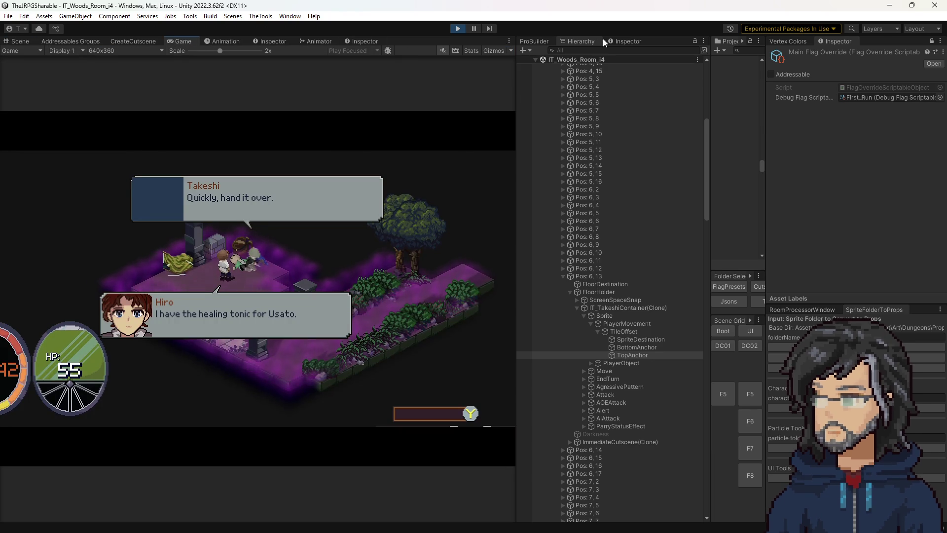
click(624, 41)
drag(710, 135, 616, 139)
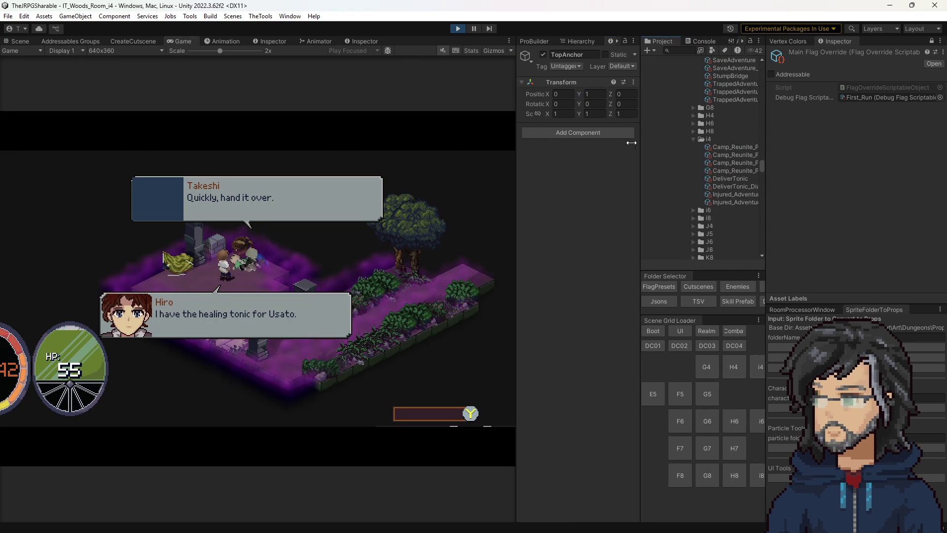
click(695, 188)
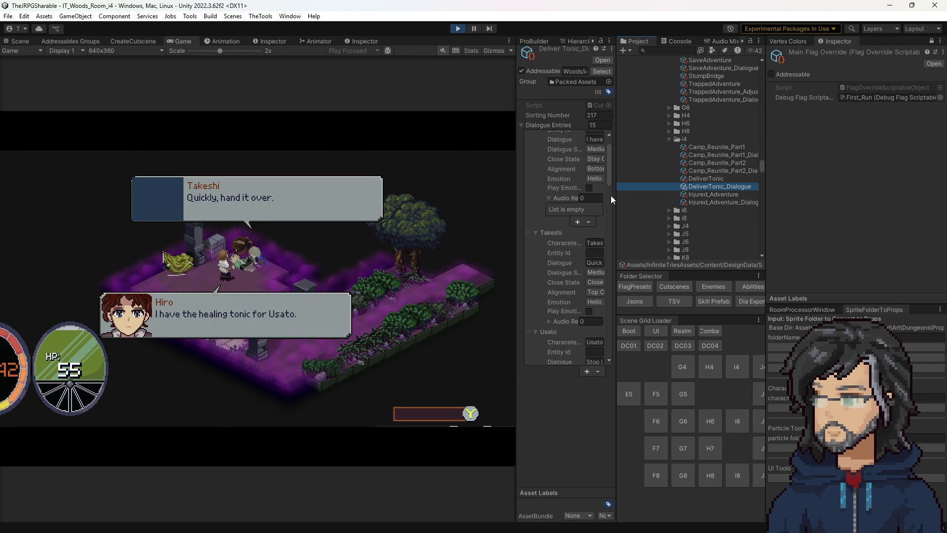
drag(617, 195, 755, 198)
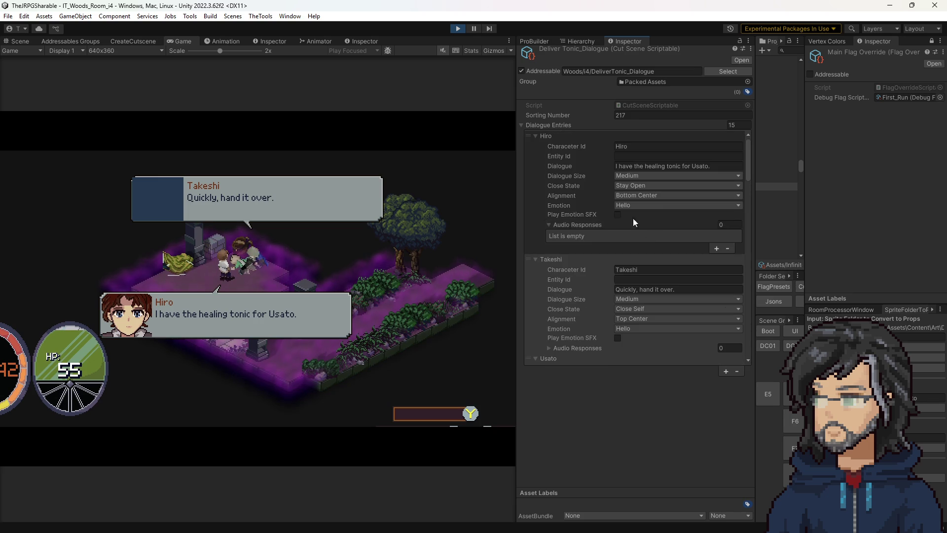
scroll(638, 247, up, 2)
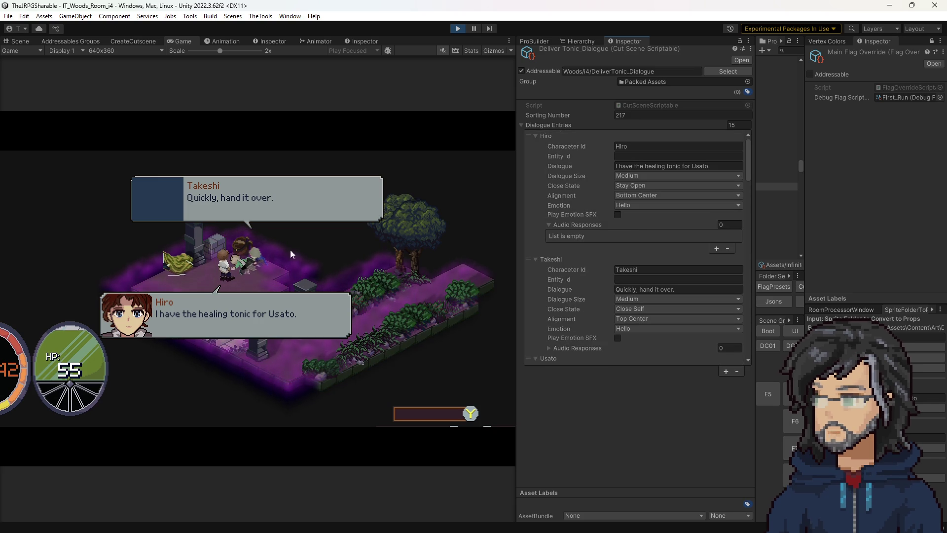
- Set Takeshi's Alignment to Right Center and Close State to Close All
click(635, 319)
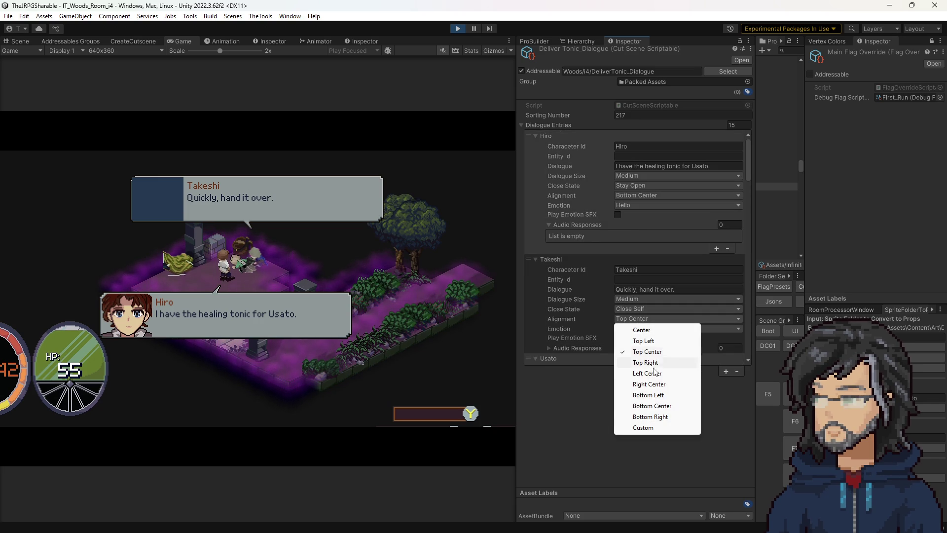
click(644, 384)
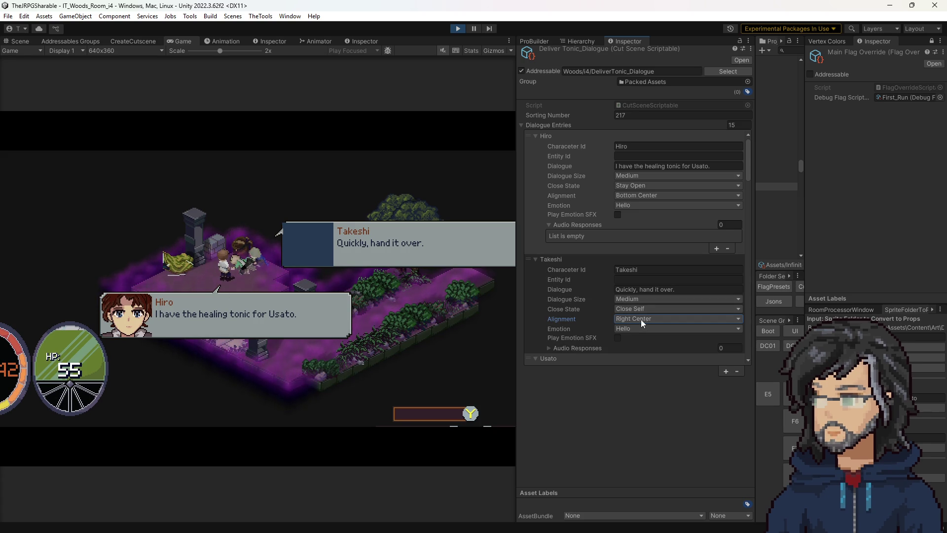
scroll(618, 254, down, 3)
click(624, 253)
click(647, 288)
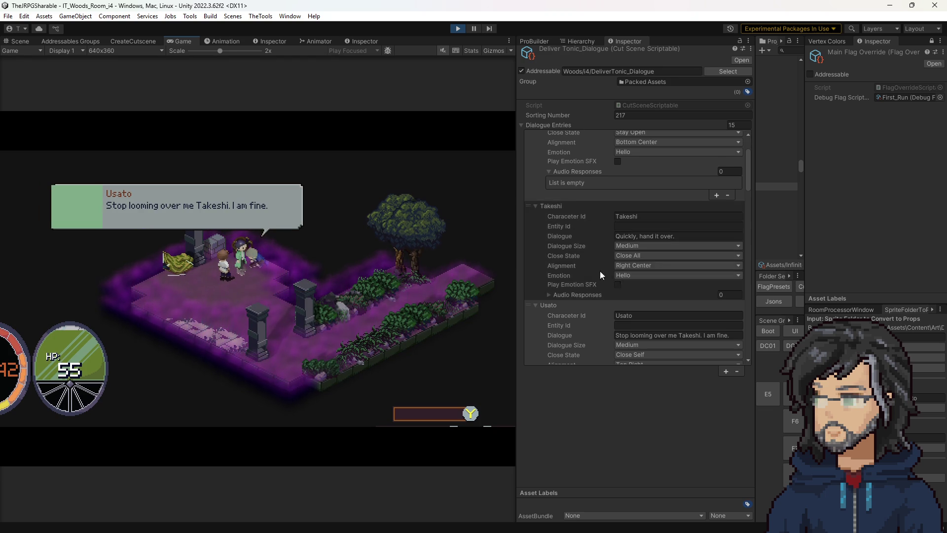
- Switch Usato's bubble alignment between Top Center and Top Left, ending at Top Center
scroll(634, 282, down, 3)
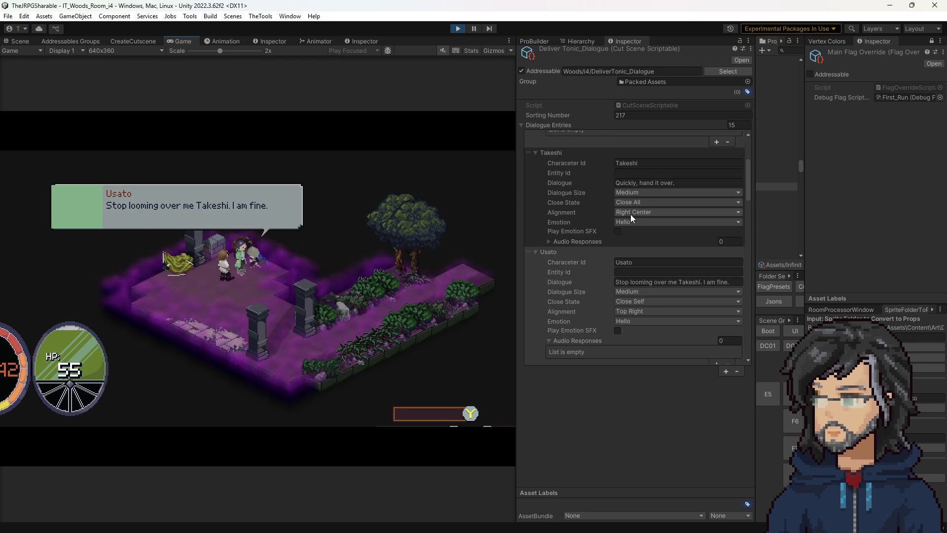
click(630, 311)
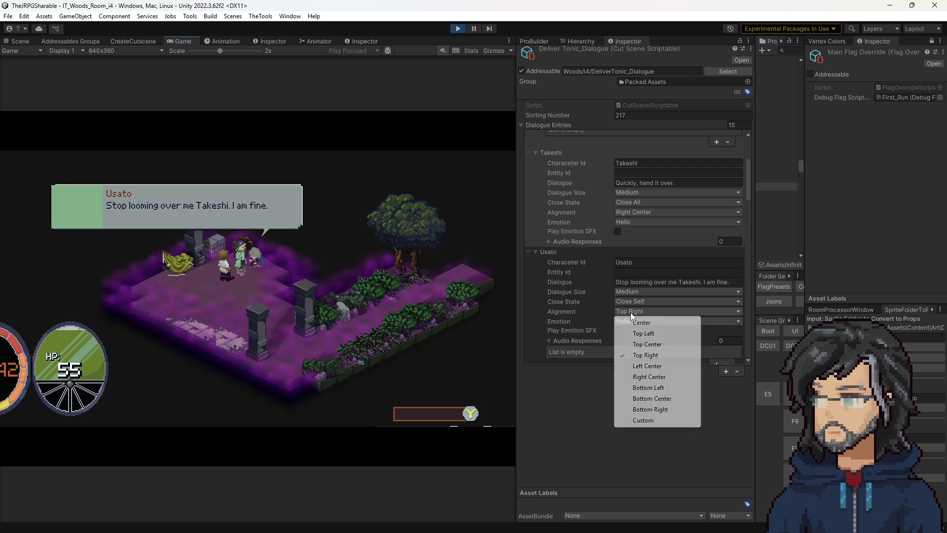
click(646, 344)
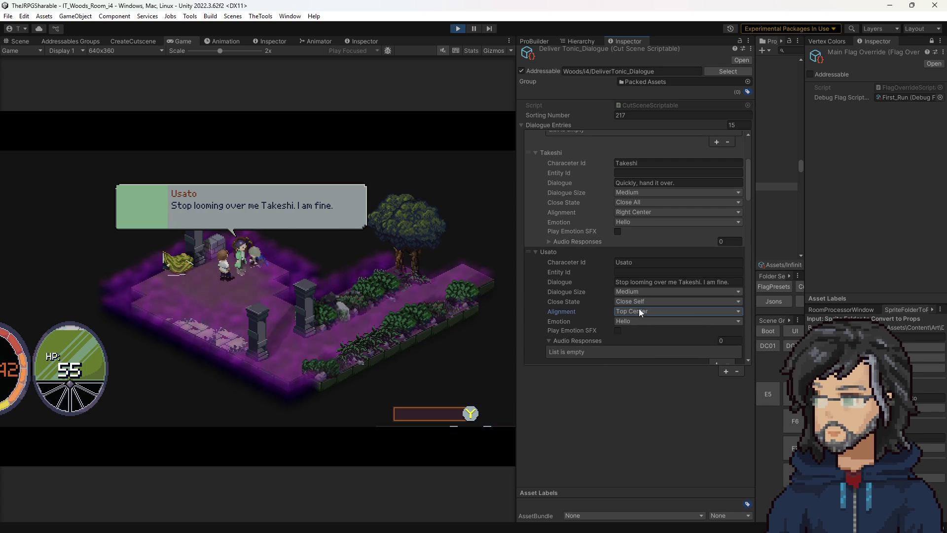
click(637, 310)
click(647, 334)
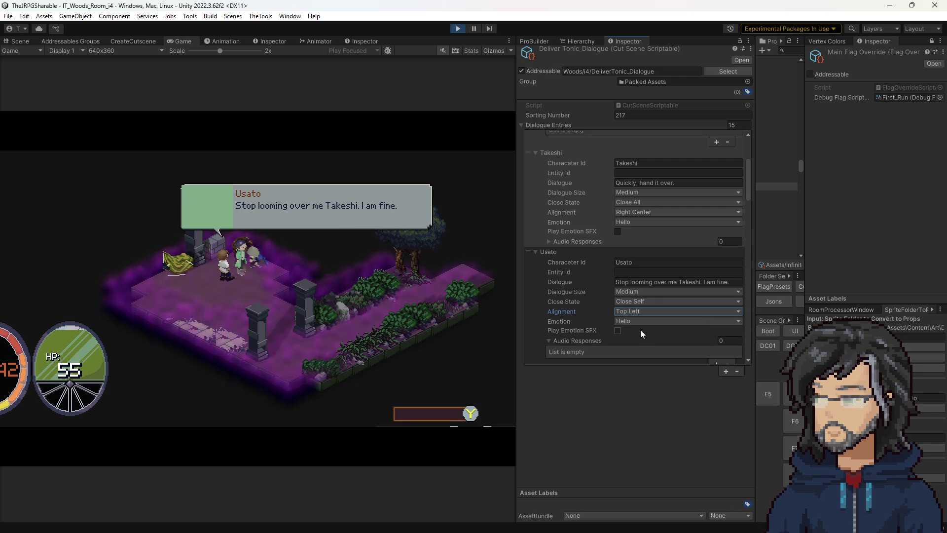
click(633, 311)
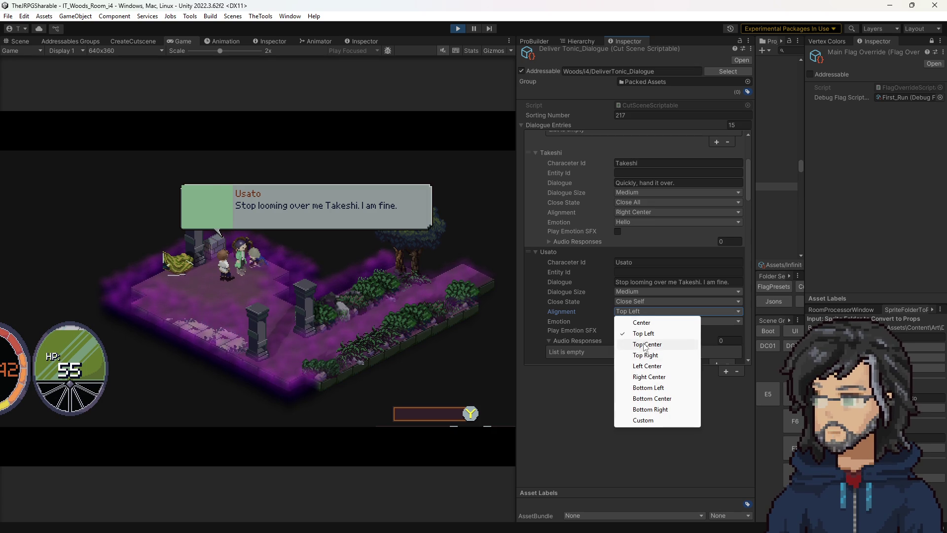
click(643, 344)
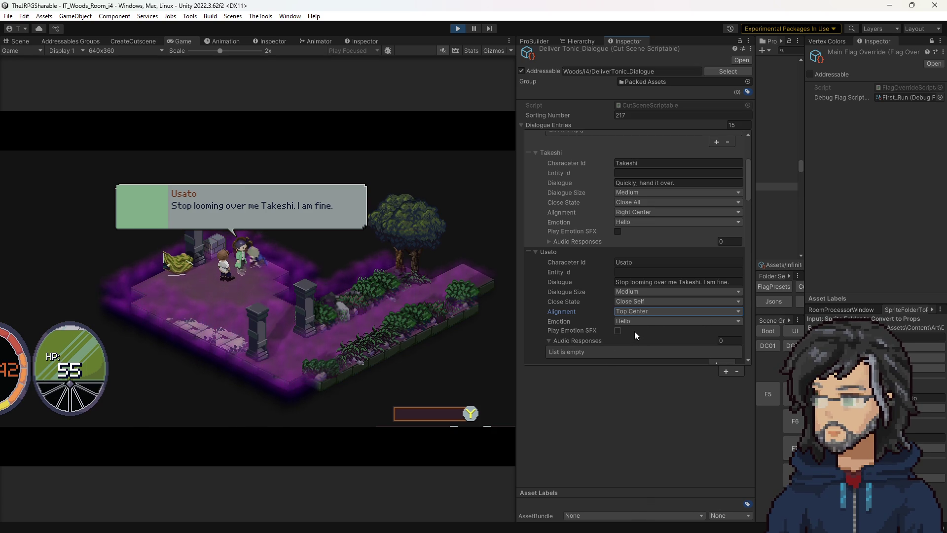
click(638, 313)
click(644, 333)
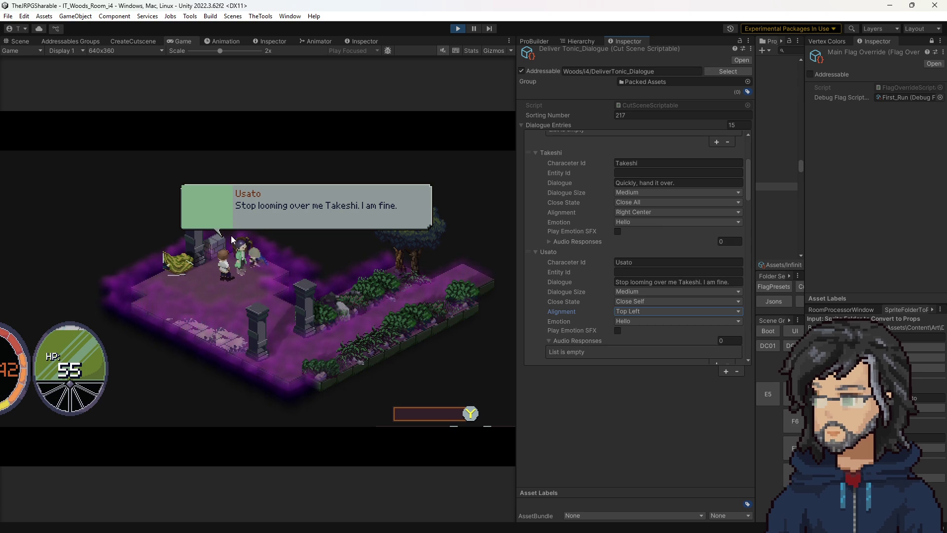
click(644, 310)
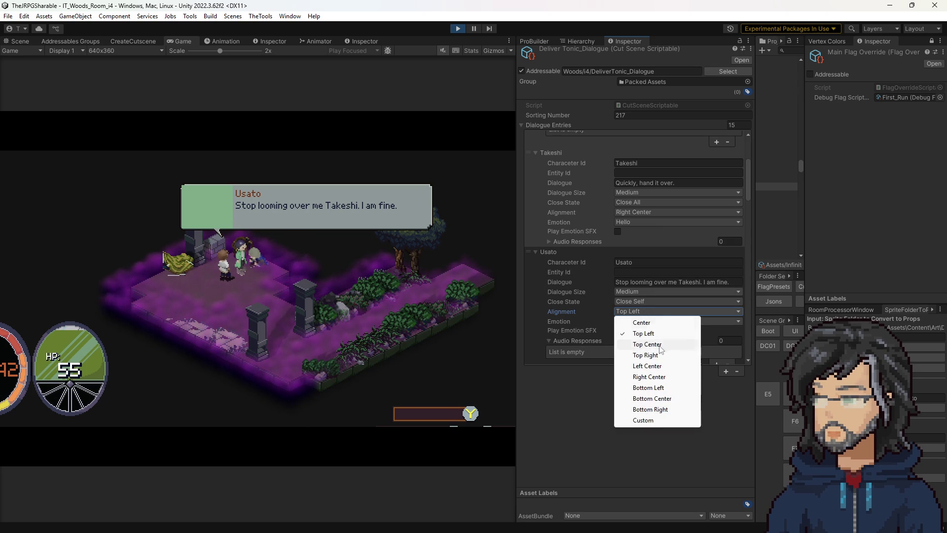
click(647, 344)
- Try Usato's alignment at Left Center, Top Right and Top Left, then settle on Top Center
click(639, 302)
click(587, 304)
click(641, 311)
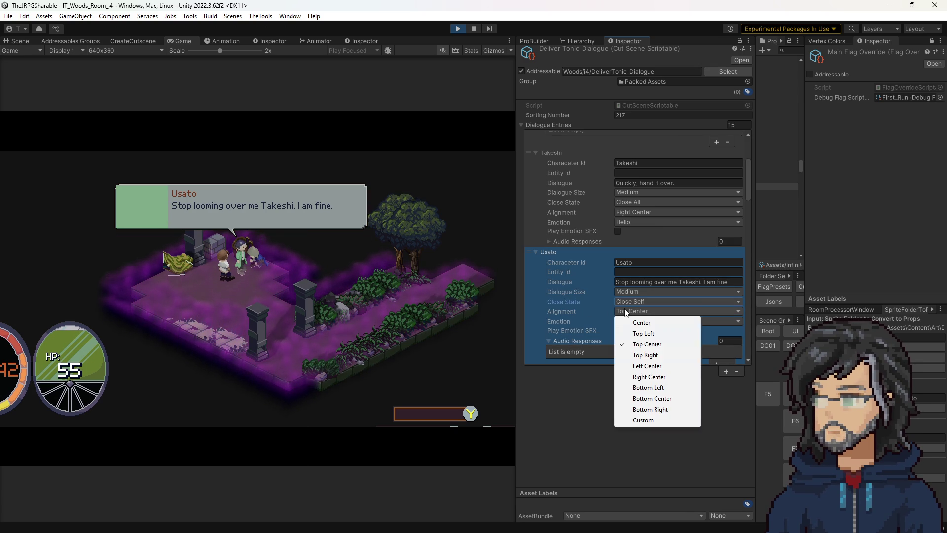
click(641, 365)
click(649, 311)
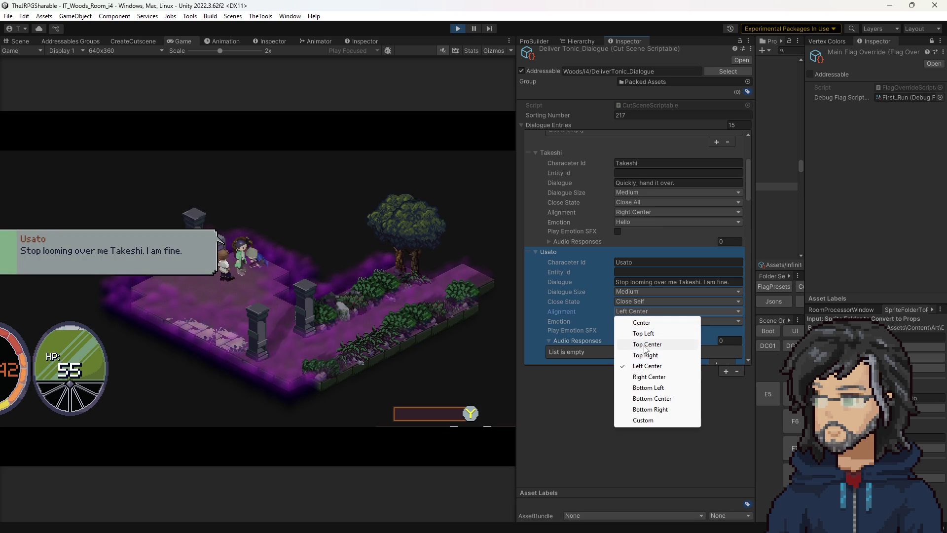
click(630, 351)
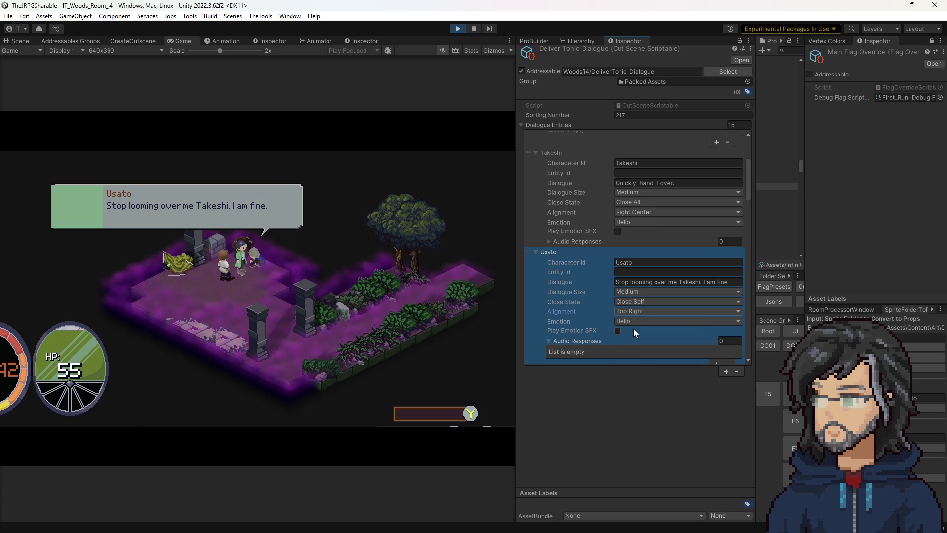
click(643, 311)
click(636, 331)
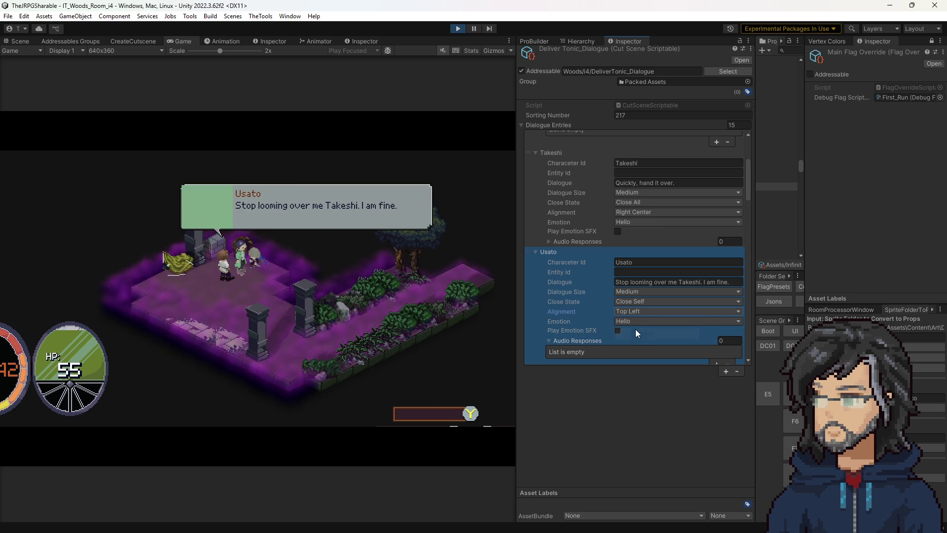
click(647, 312)
click(630, 340)
scroll(641, 317, down, 3)
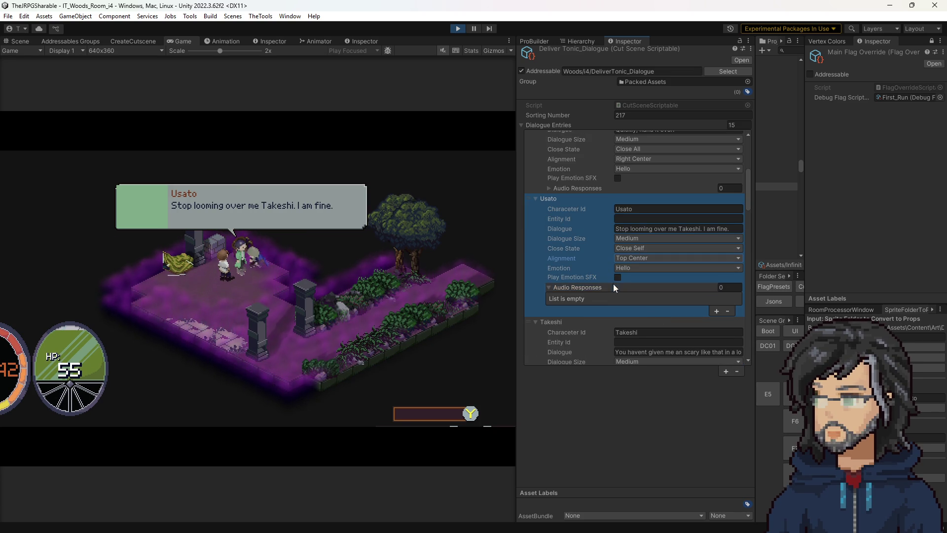
- Advance the running cutscene past Usato's line to Takeshi's reply
click(360, 249)
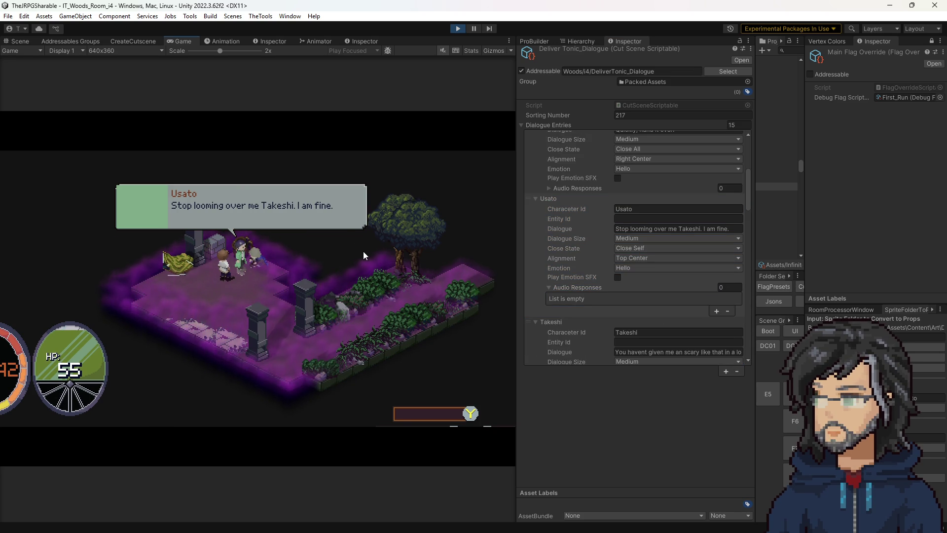
key(space)
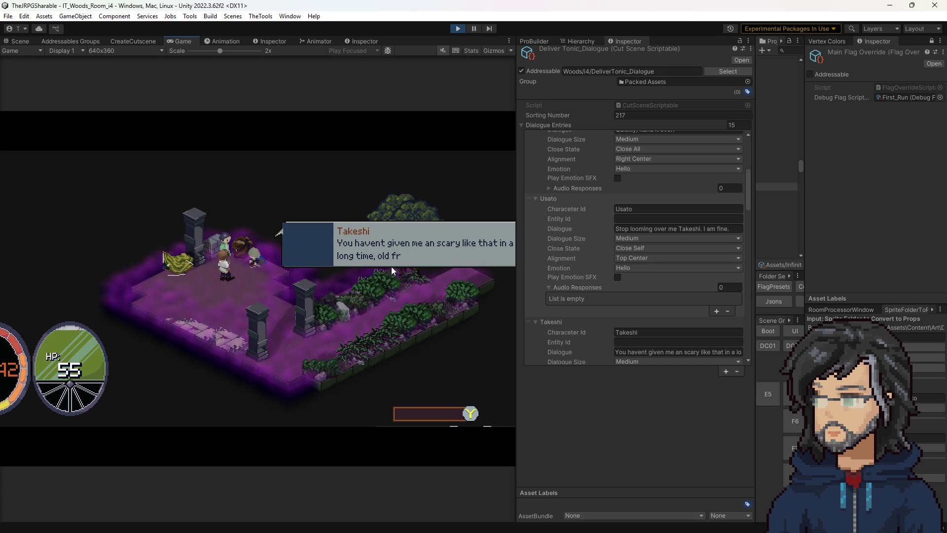
click(593, 292)
click(346, 285)
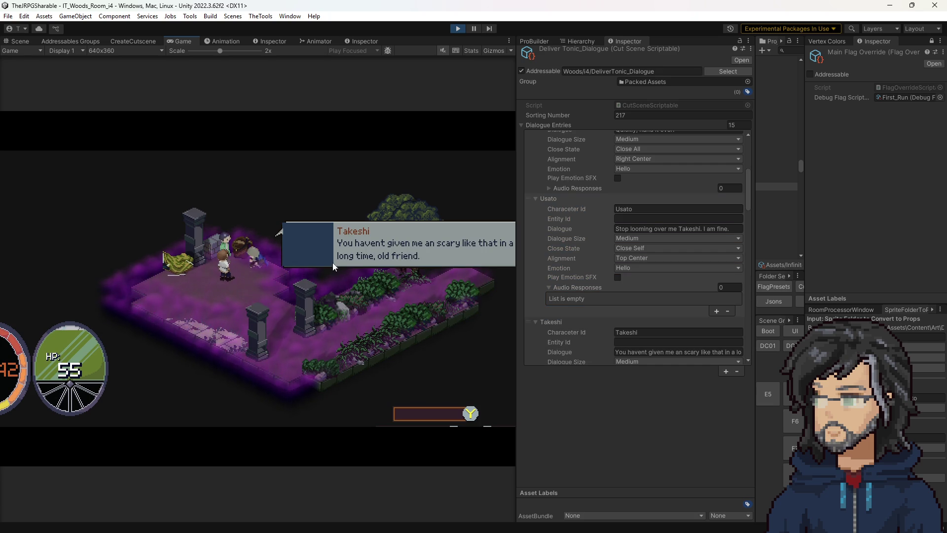
- Widen the Game view, set its scale to 2x, and widen the Inspector's dialogue entries
mouse_move(516, 292)
mouse_down()
mouse_move(662, 294)
mouse_move(596, 286)
mouse_up()
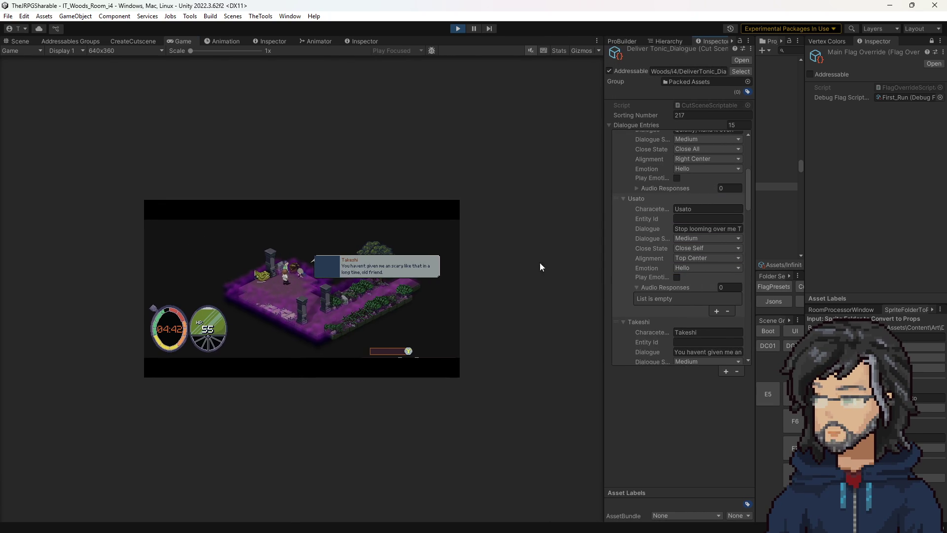
drag(210, 50, 220, 51)
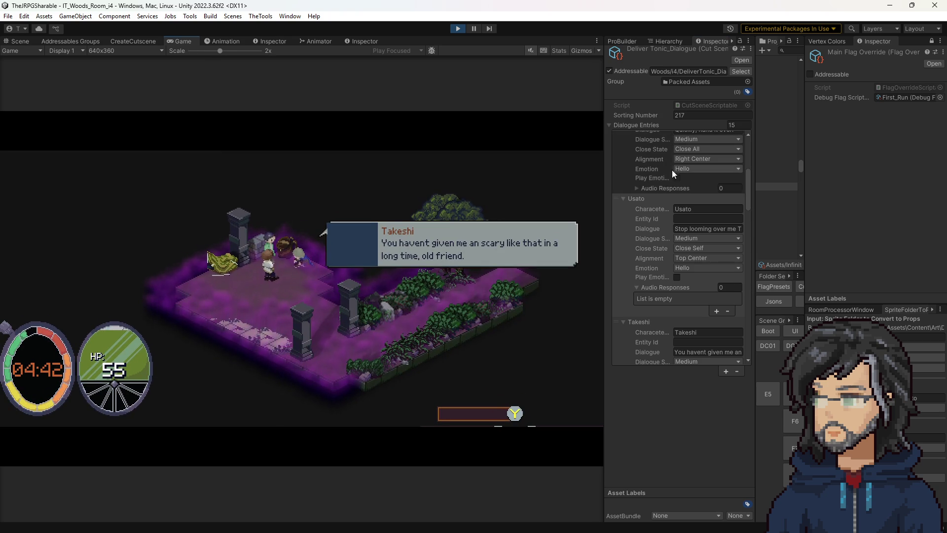
drag(755, 173, 824, 173)
click(721, 230)
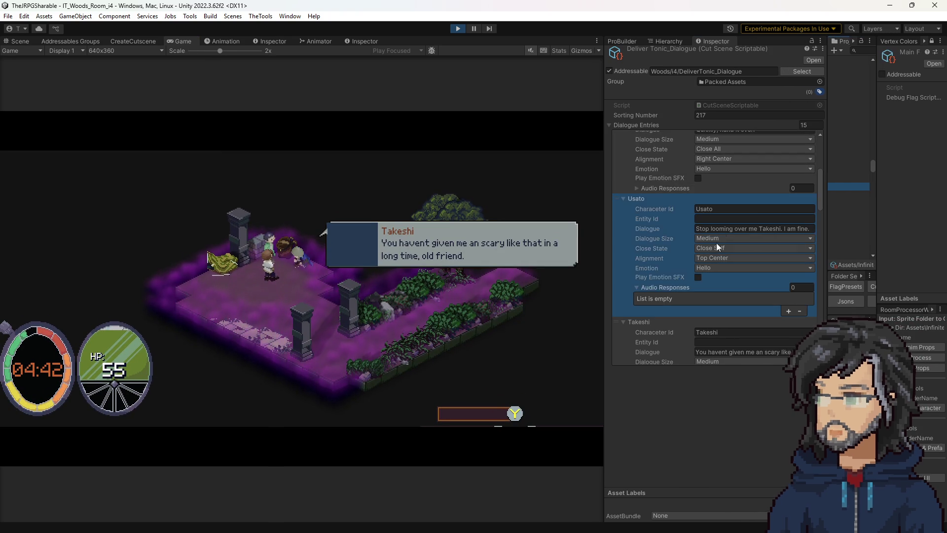
scroll(716, 250, down, 2)
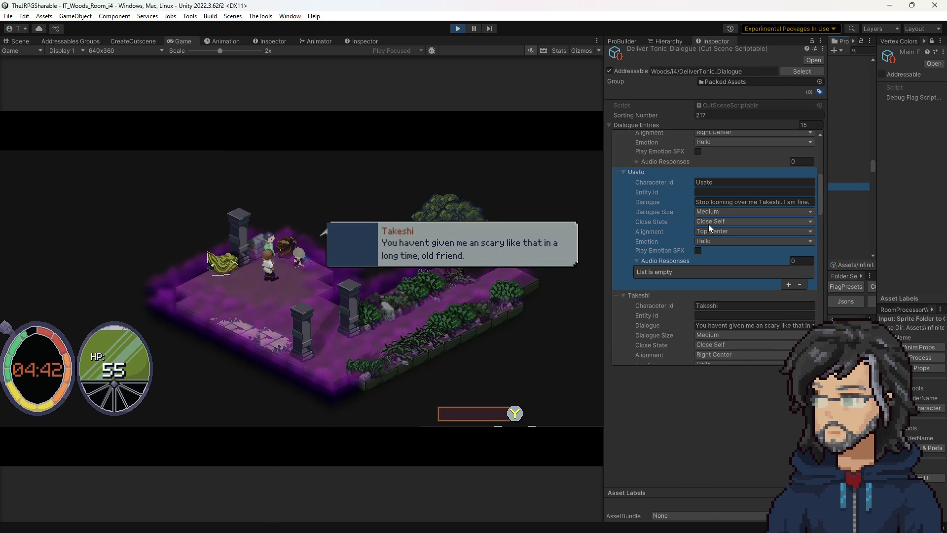
scroll(712, 248, down, 5)
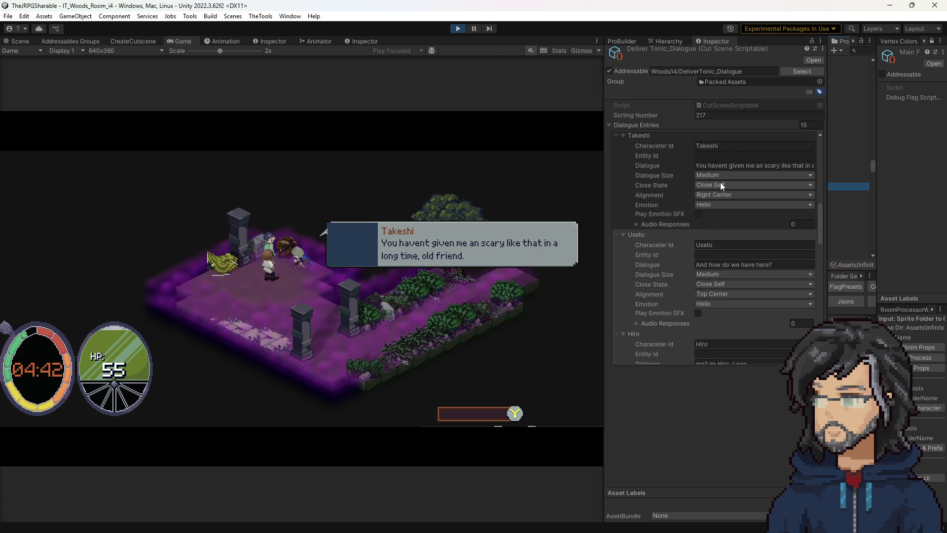
- Set Takeshi's Close State to Stay Open
click(711, 185)
click(715, 196)
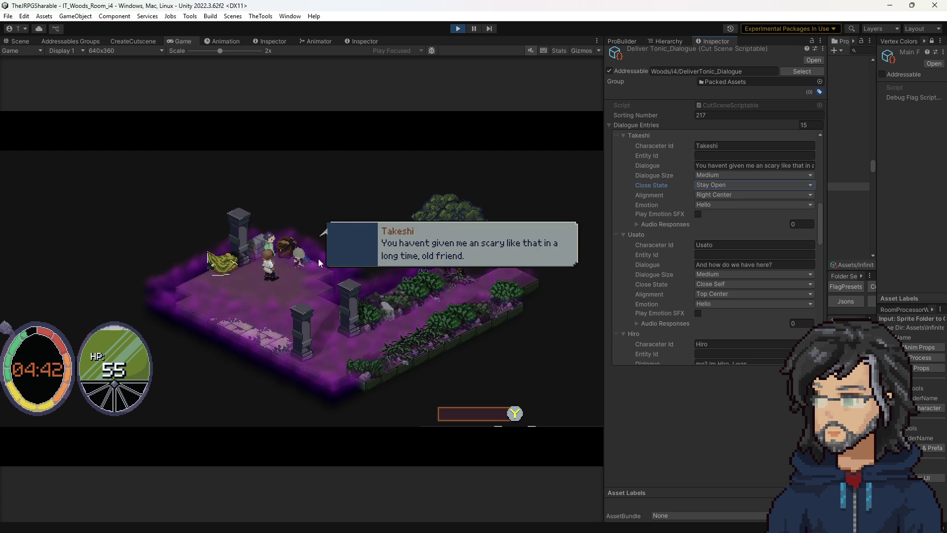
click(375, 275)
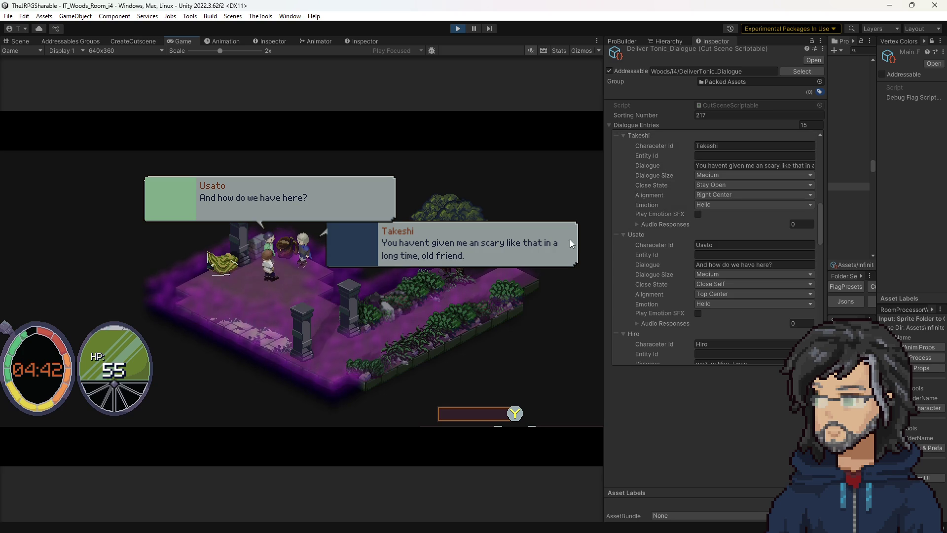
- Set the next Usato entry's Alignment to Left Center after briefly trying Top Right
click(723, 291)
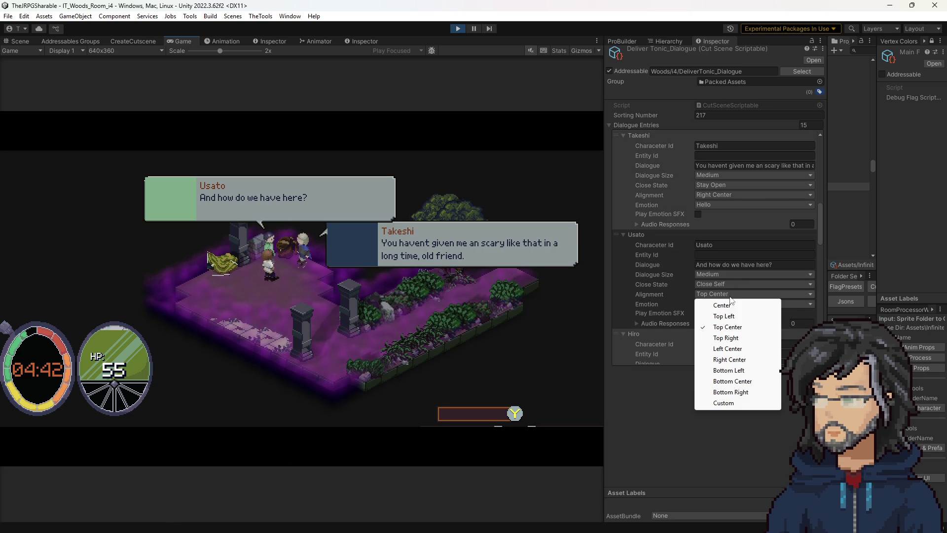
click(734, 338)
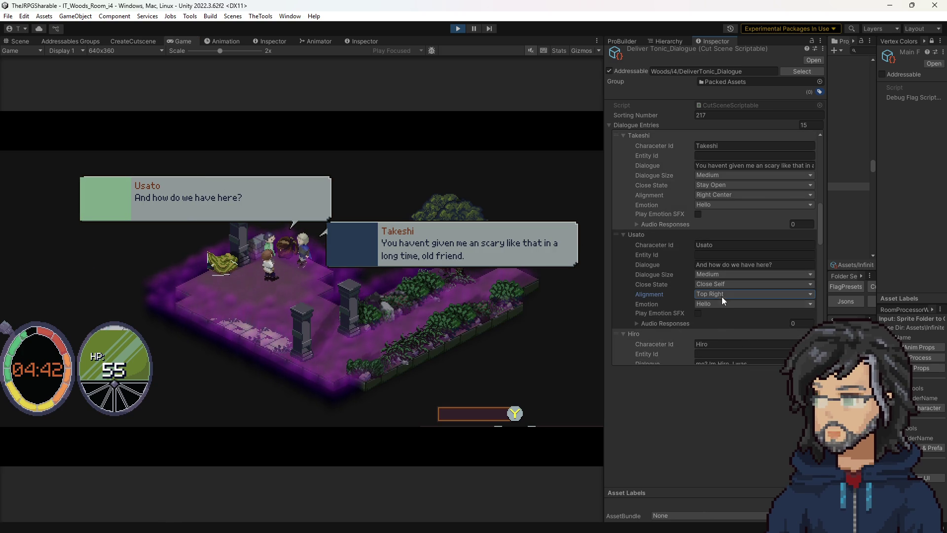
click(723, 295)
click(729, 351)
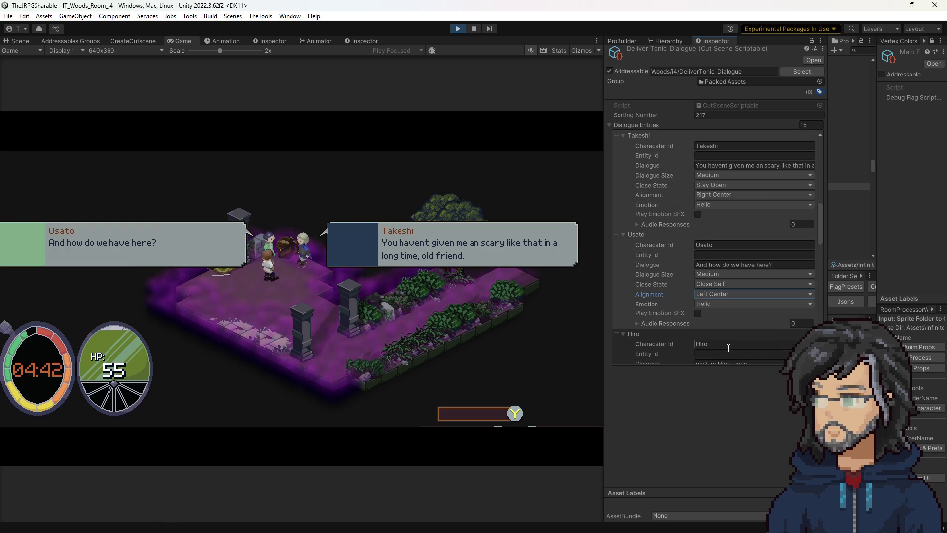
- Widen the Game view and set Usato's Dialogue Size to Small
drag(603, 354, 650, 354)
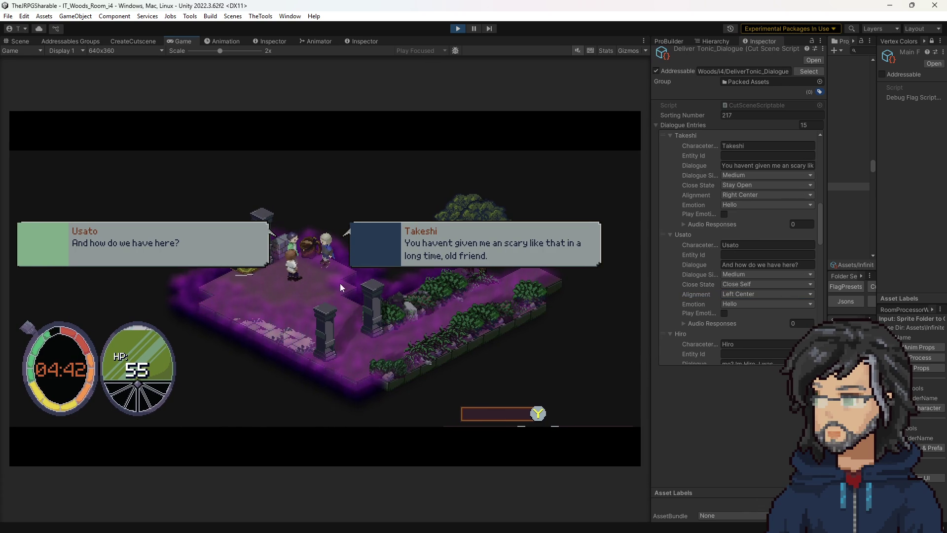
click(741, 275)
click(765, 283)
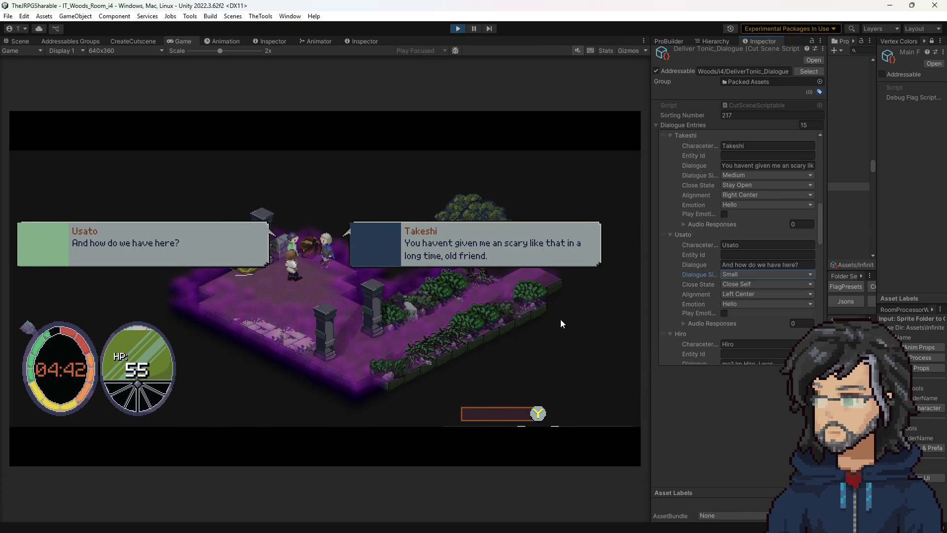
- Try Usato's alignment at Top Center, Top Left and Top Right, then return to Left Center
click(736, 294)
click(752, 326)
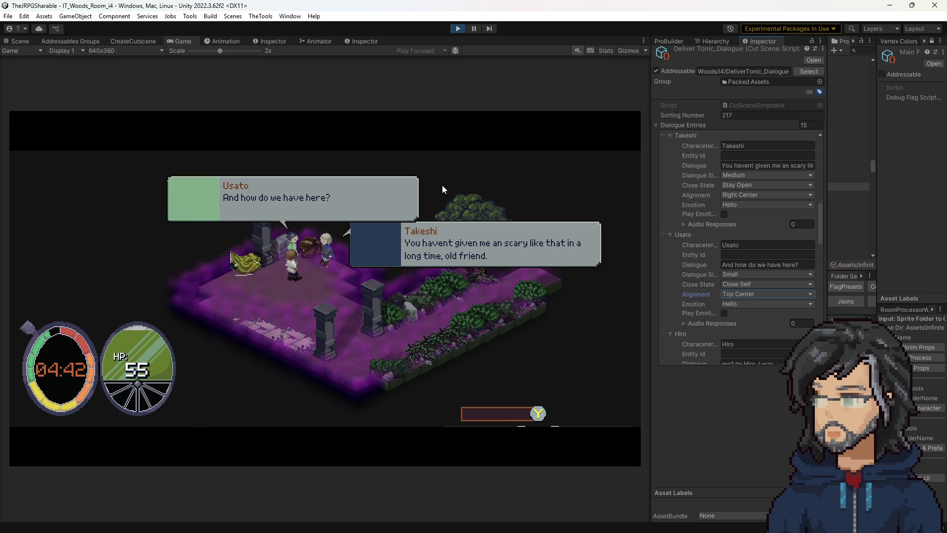
click(752, 294)
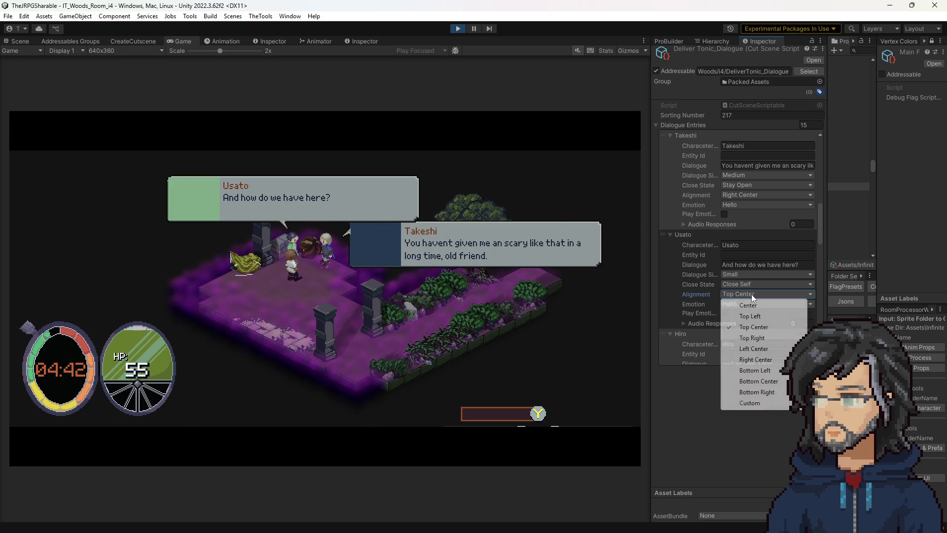
click(742, 313)
click(745, 294)
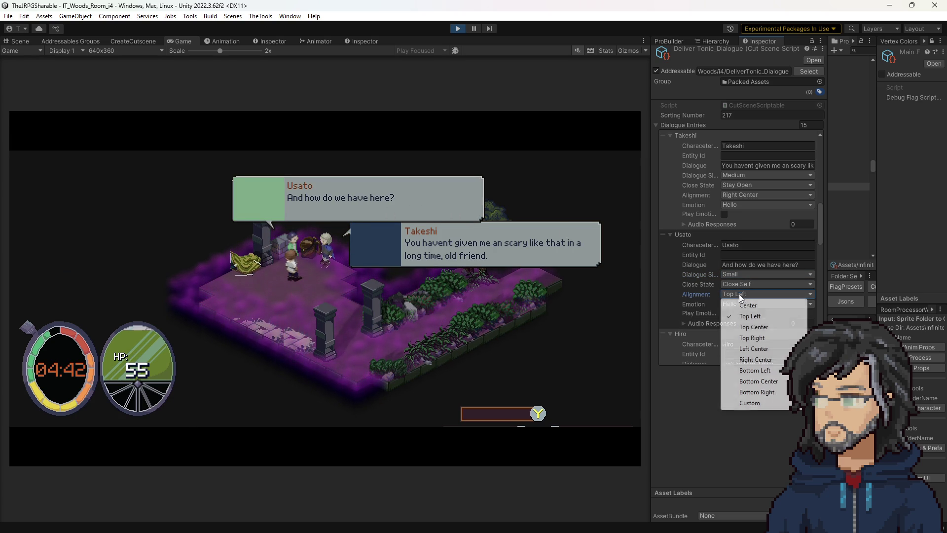
click(739, 336)
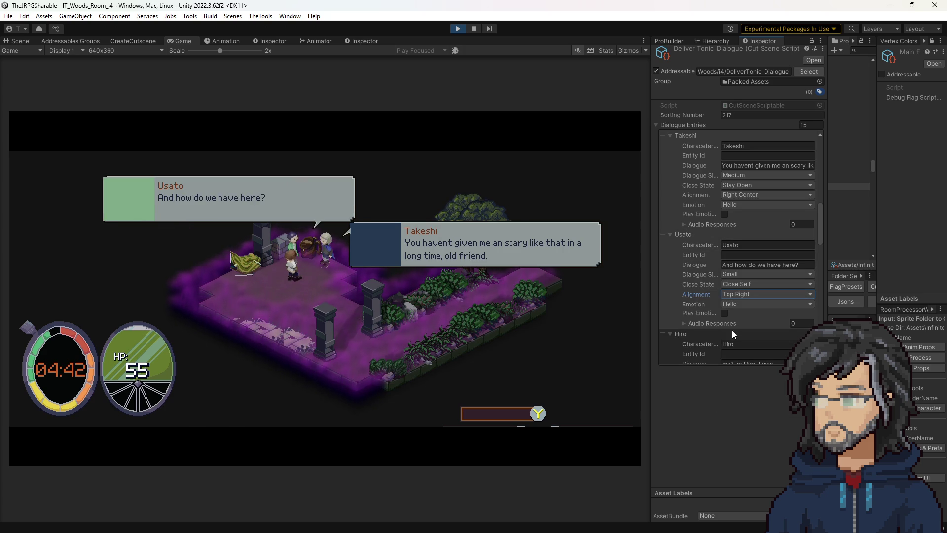
click(740, 294)
click(755, 350)
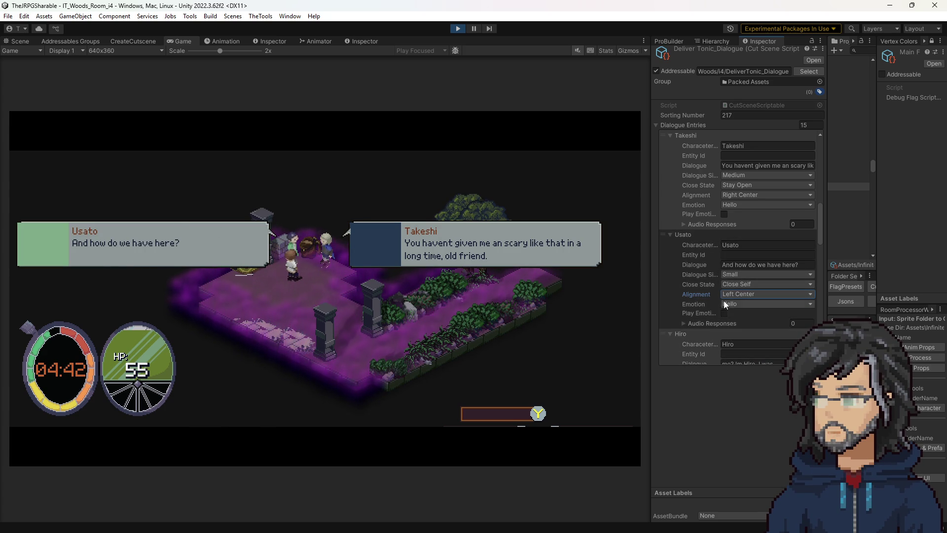
- Set Hiro's Dialogue Size to Small and Close State to Stay Open
scroll(718, 299, down, 3)
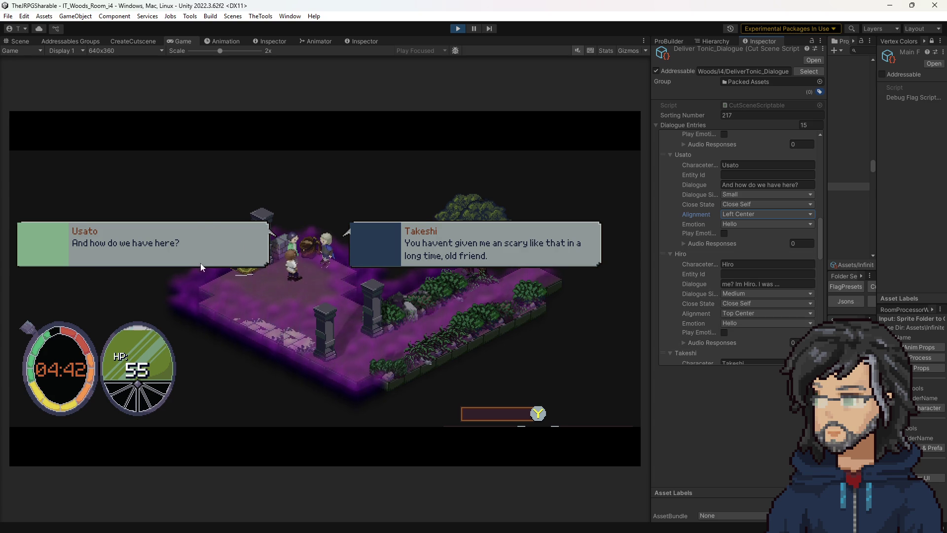
scroll(780, 242, down, 3)
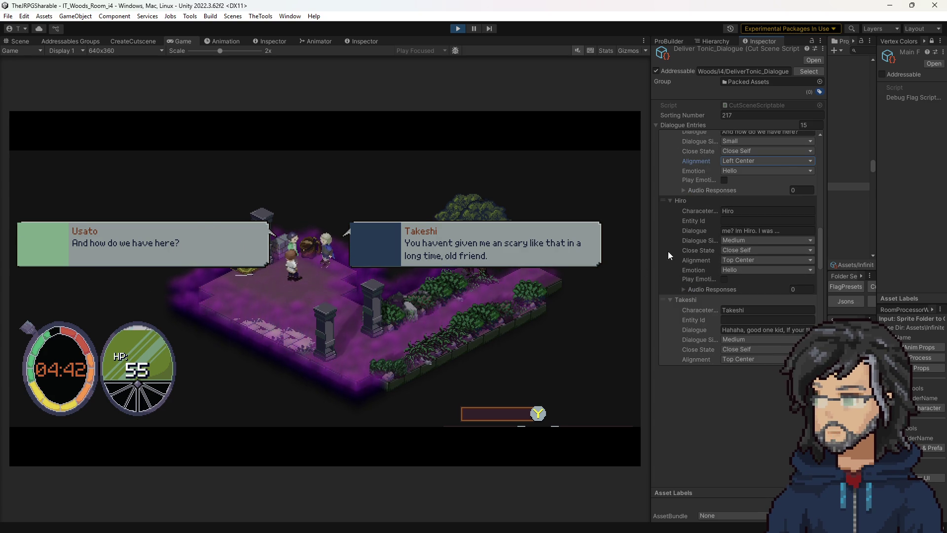
scroll(731, 215, up, 2)
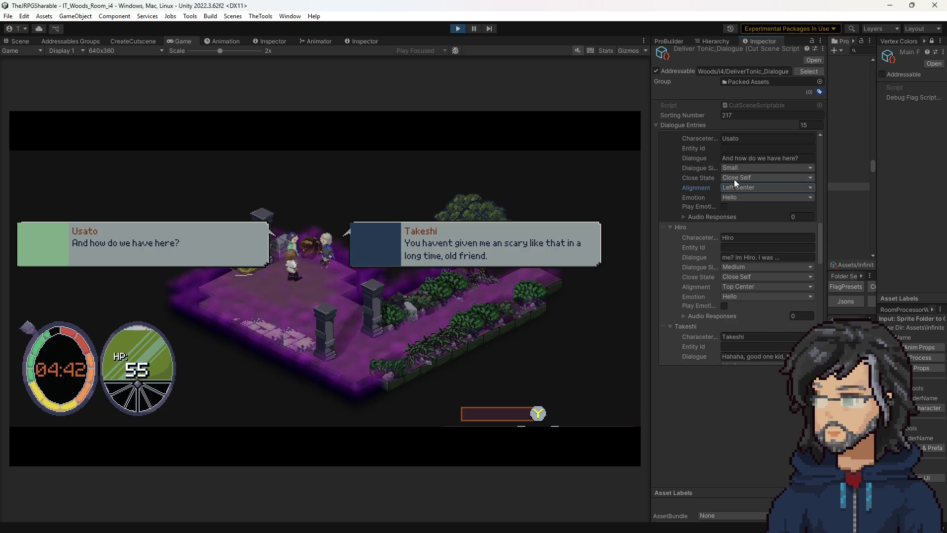
click(735, 267)
click(740, 278)
click(736, 278)
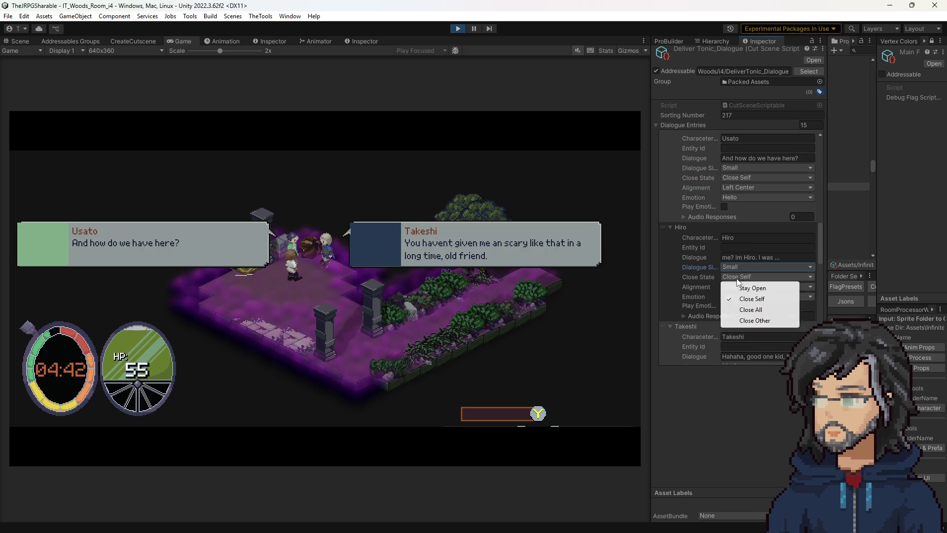
click(735, 285)
- Align Hiro's bubble Bottom Left and move Usato's bubble to Top Center
click(734, 287)
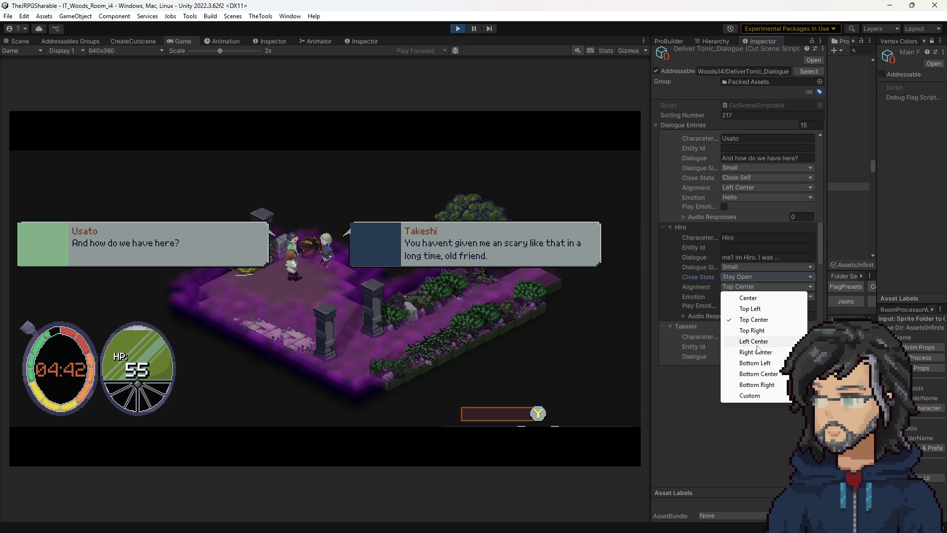
click(759, 373)
click(738, 287)
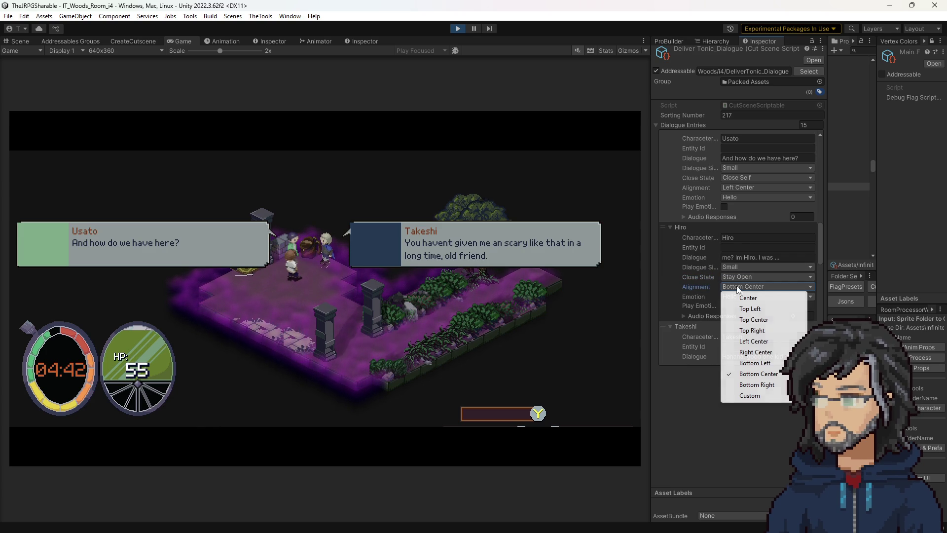
click(755, 363)
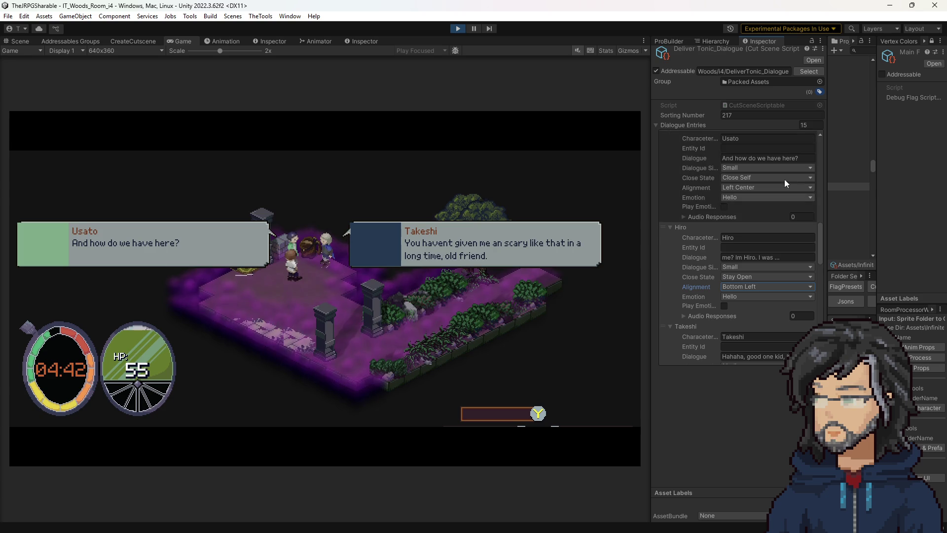
click(740, 188)
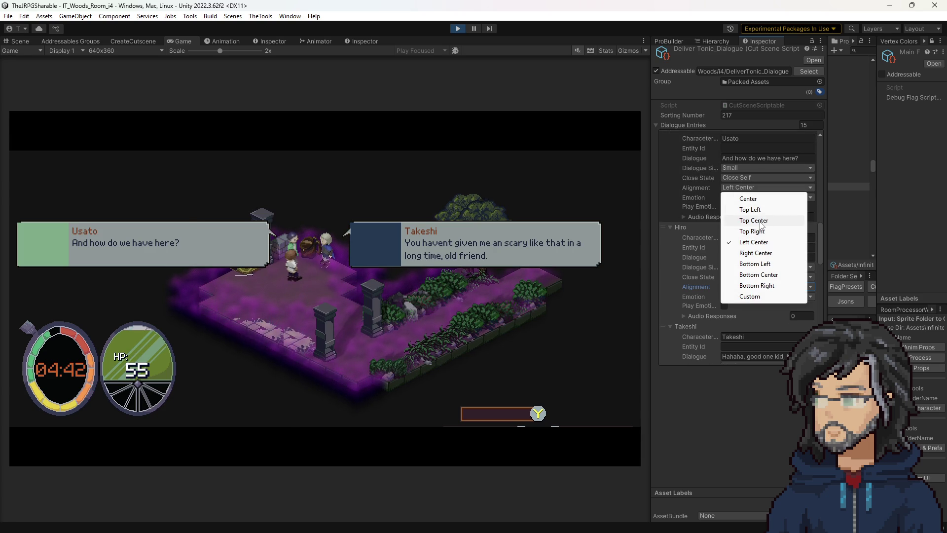
click(755, 220)
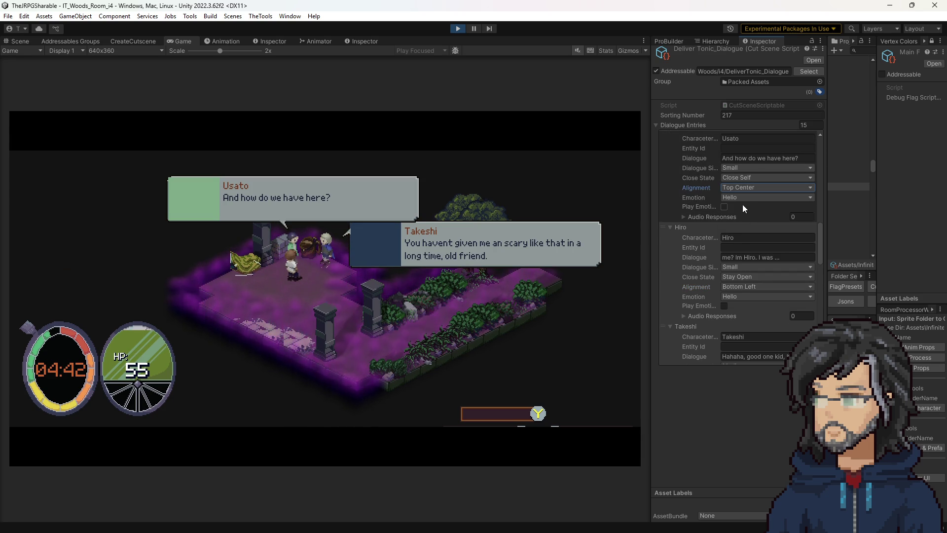
- Set Takeshi's 'scary' reply Close State to Close Self
scroll(749, 204, up, 4)
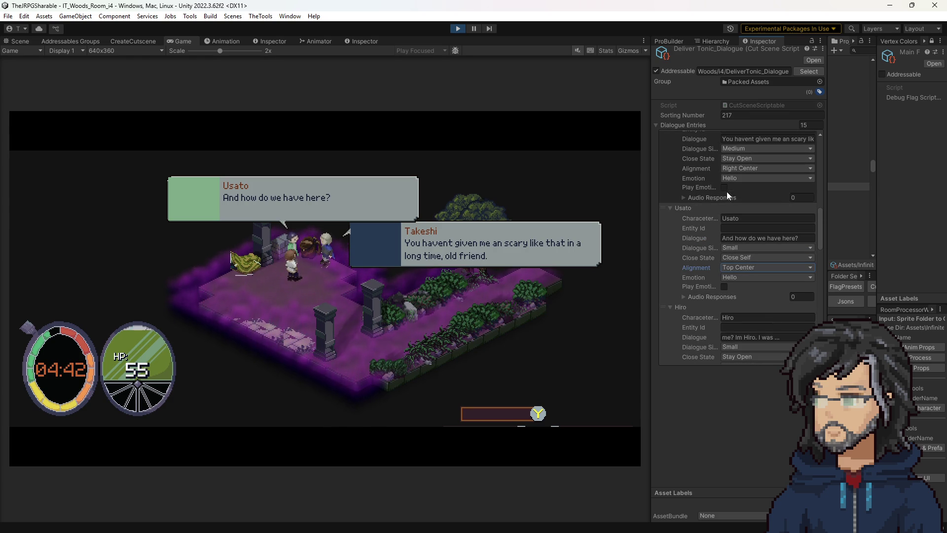
scroll(740, 197, up, 2)
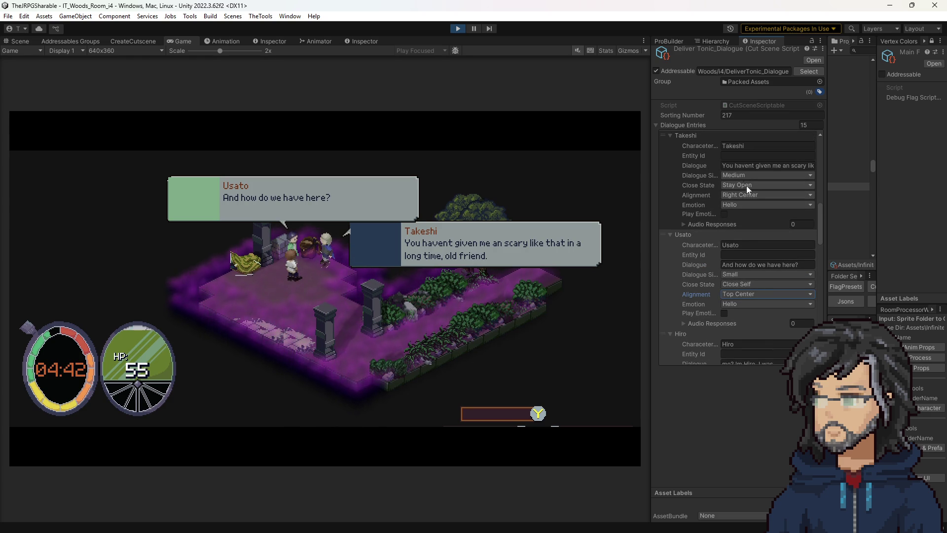
click(741, 195)
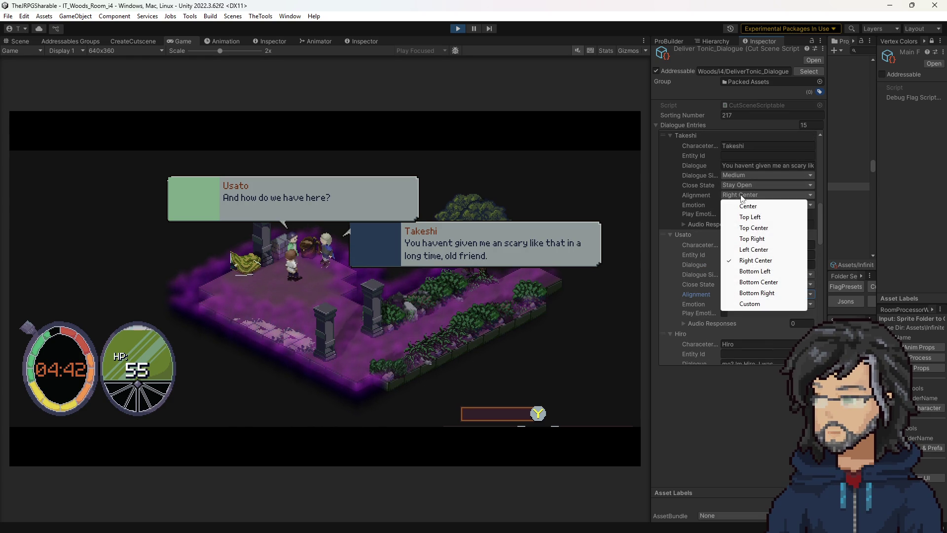
click(739, 184)
click(739, 184)
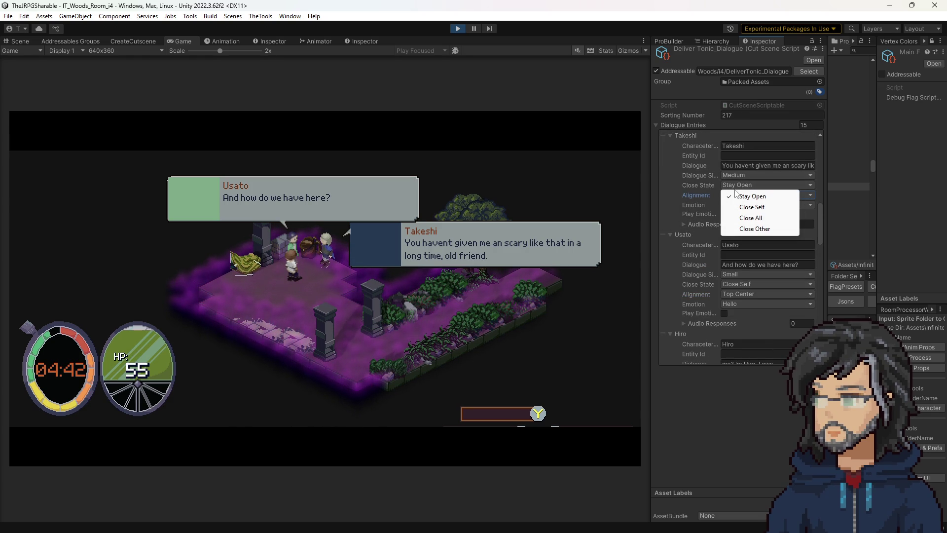
click(740, 208)
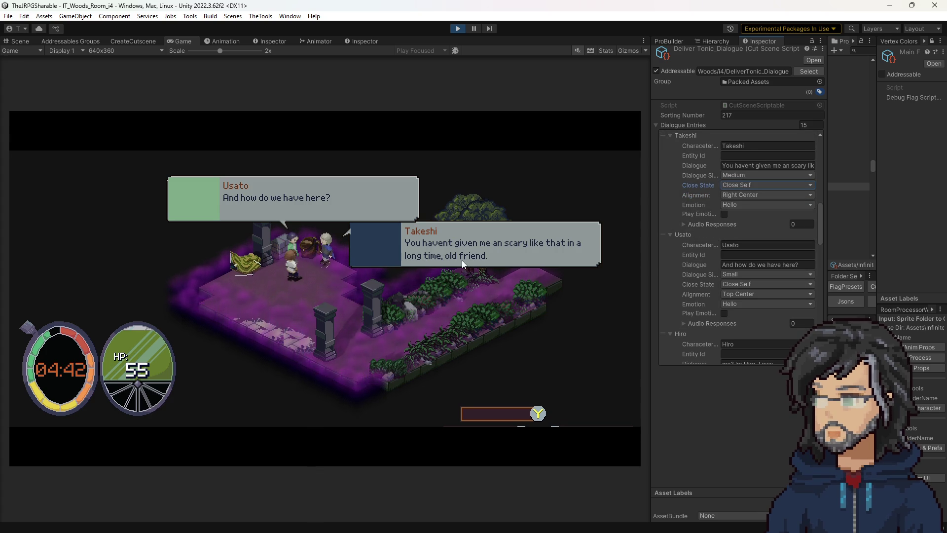
- Set Usato's 'And how do we have here?' Close State to Stay Open
scroll(797, 286, down, 3)
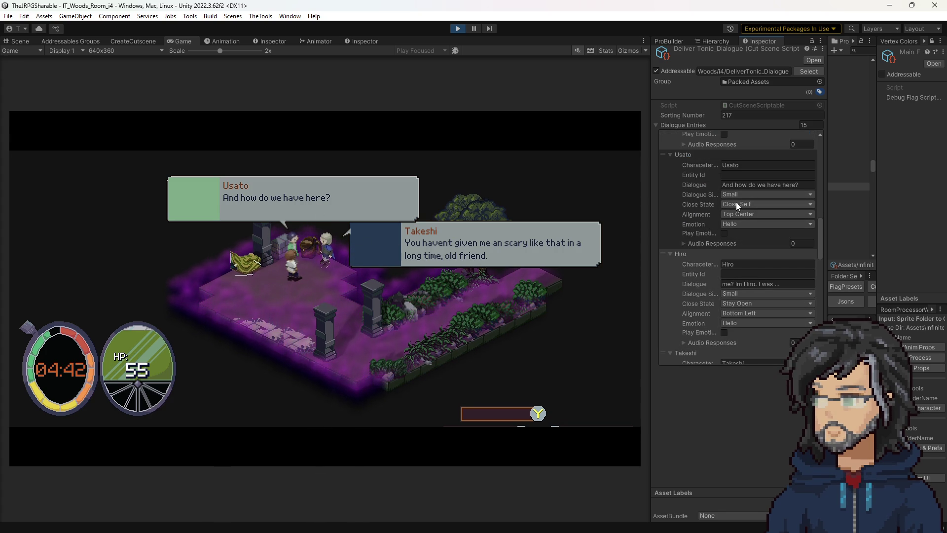
click(735, 203)
click(742, 215)
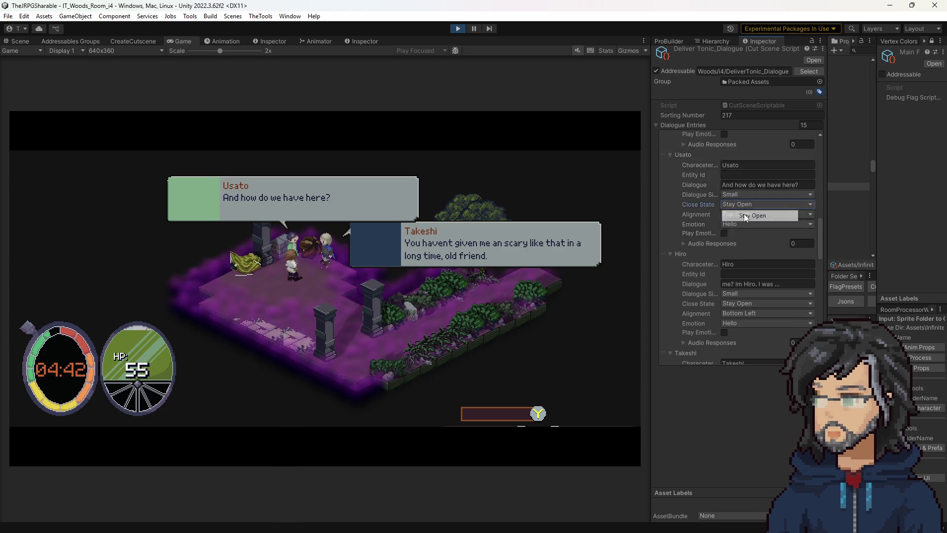
scroll(728, 274, down, 2)
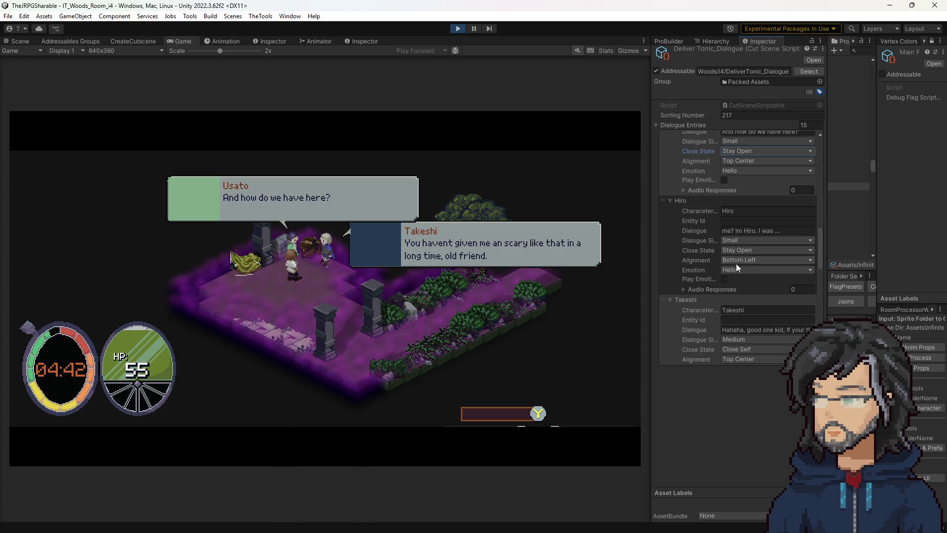
click(475, 298)
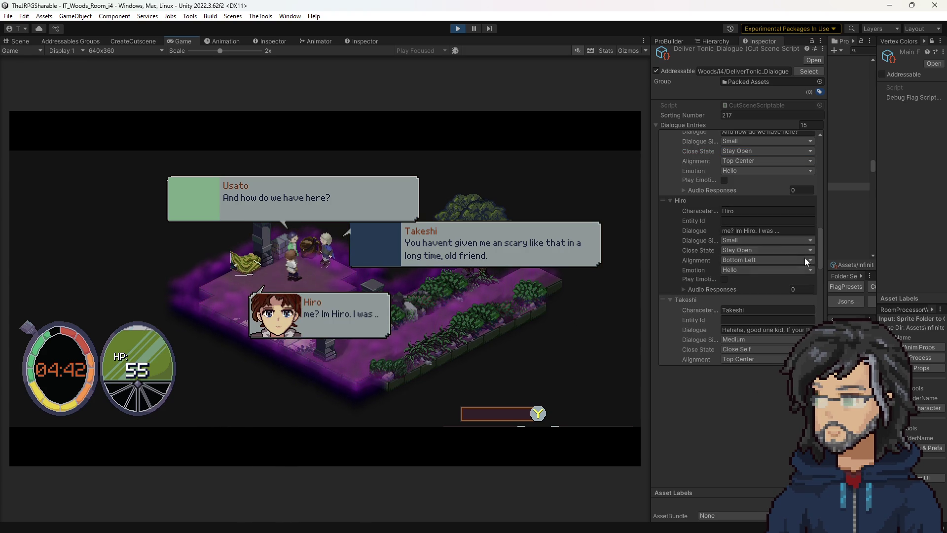
- Set Hiro's Close State to Close All, keep Takeshi's reply at Top Center, and advance the cutscene
scroll(727, 266, down, 2)
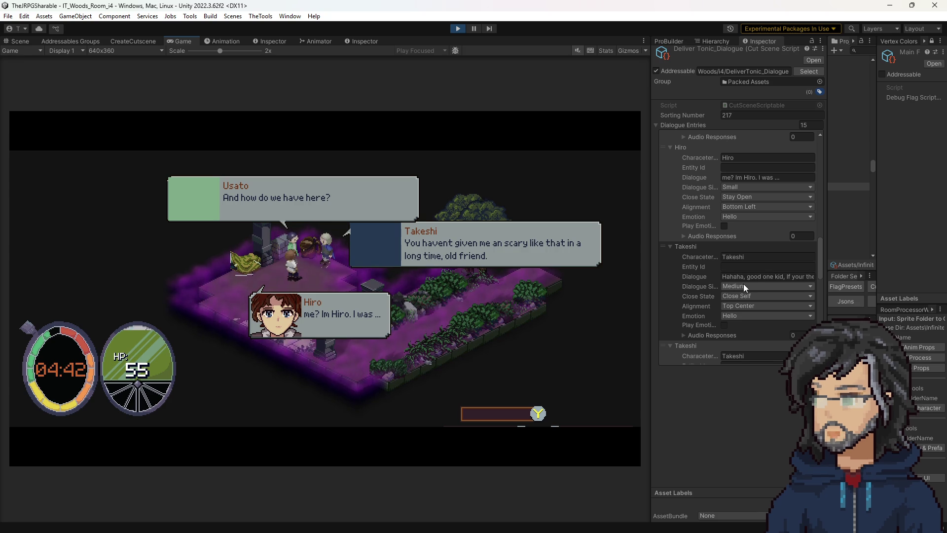
click(739, 196)
click(754, 232)
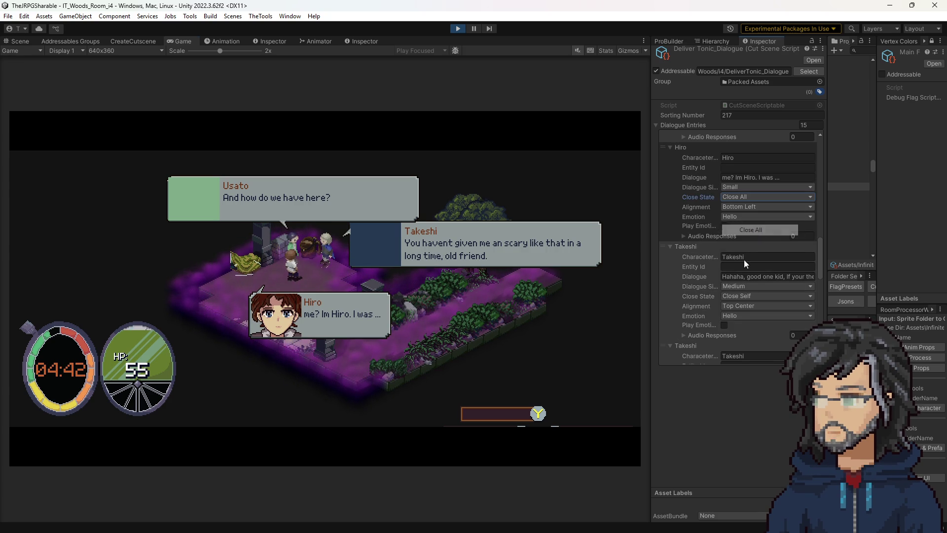
click(738, 303)
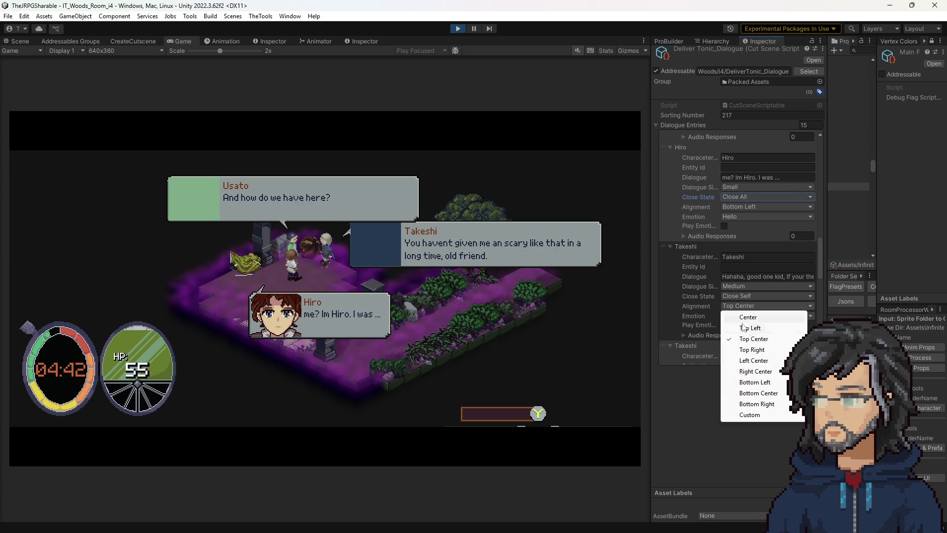
click(755, 338)
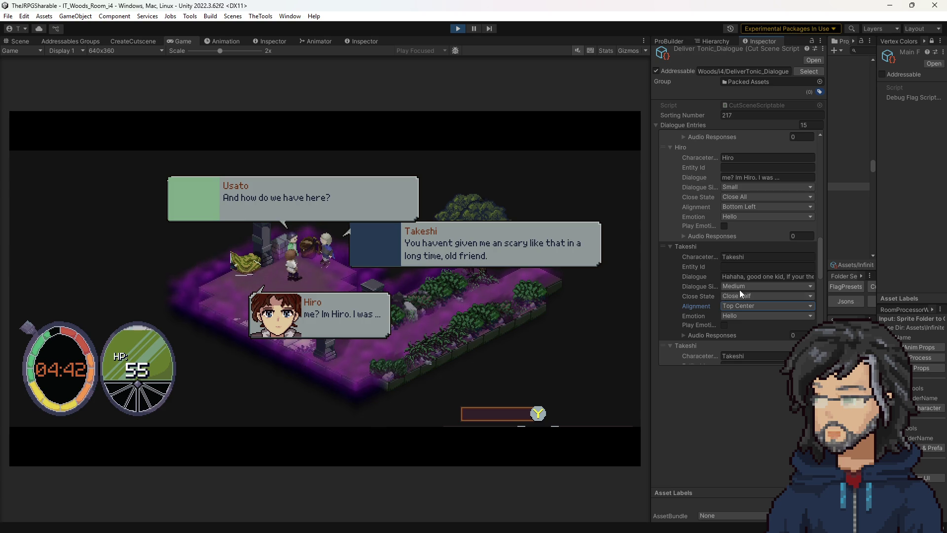
click(517, 287)
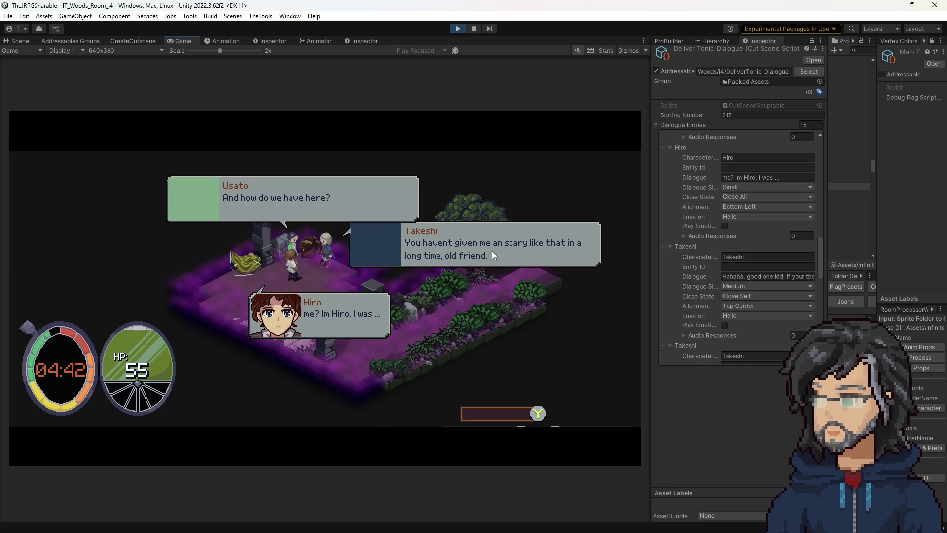
key(space)
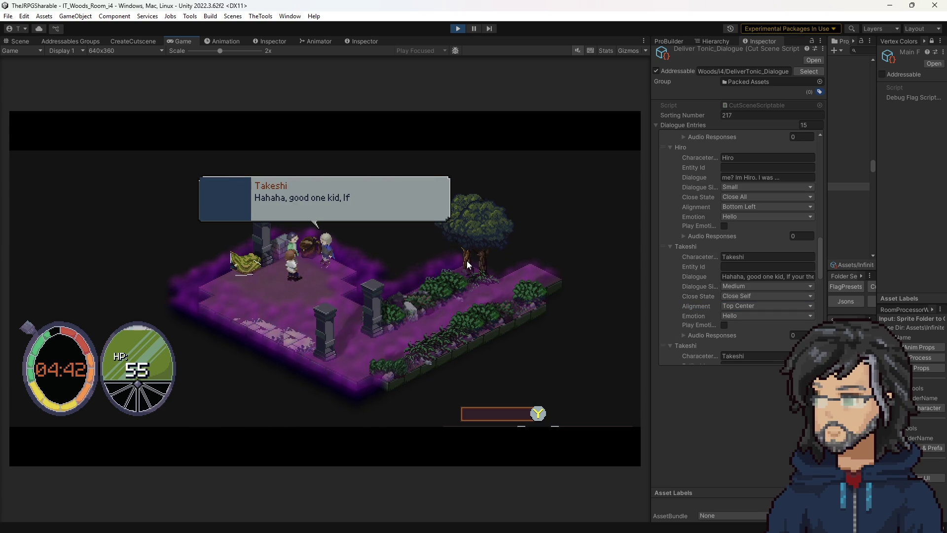
- Scroll to Takeshi's 'demon lord' joke entry and bring up its Close State choices
scroll(746, 273, down, 2)
scroll(741, 273, down, 2)
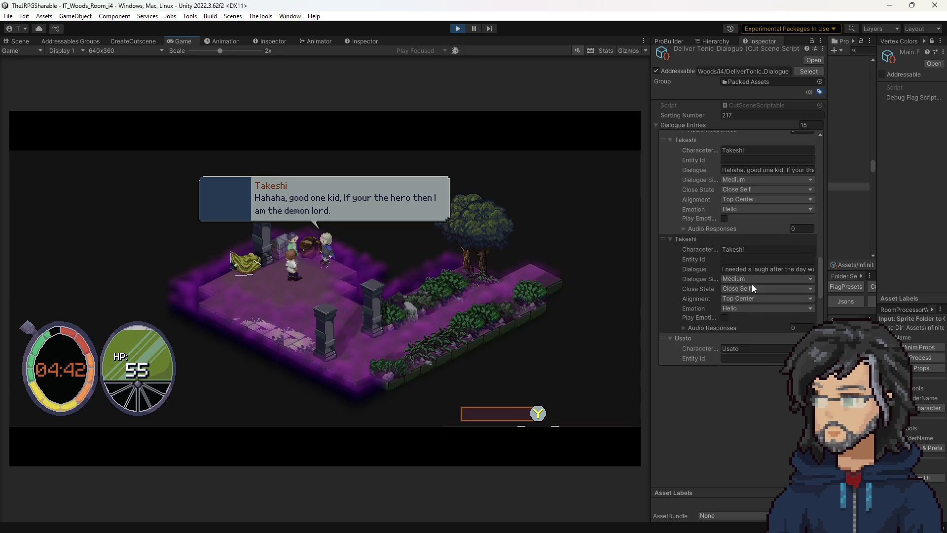
click(738, 190)
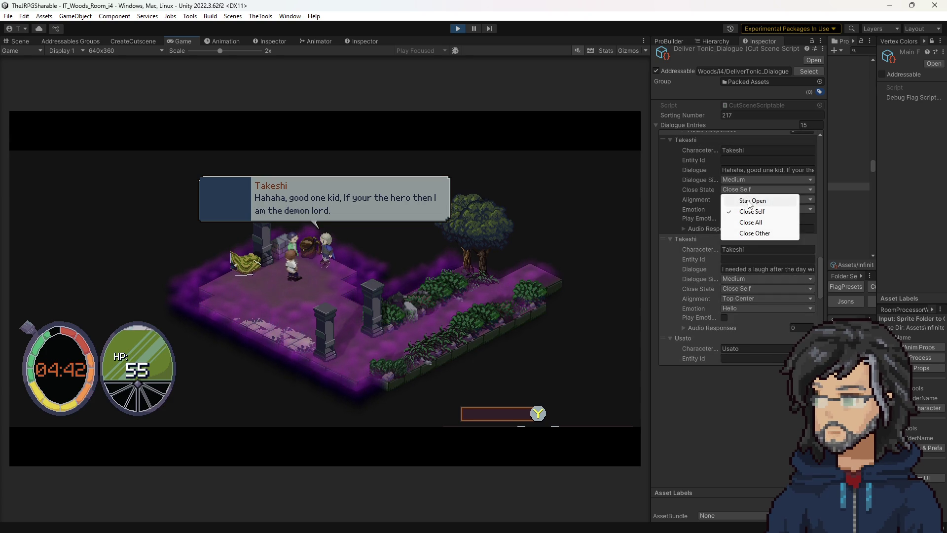
- Set Takeshi's joke line to Stay Open and advance the game to his next line
click(741, 200)
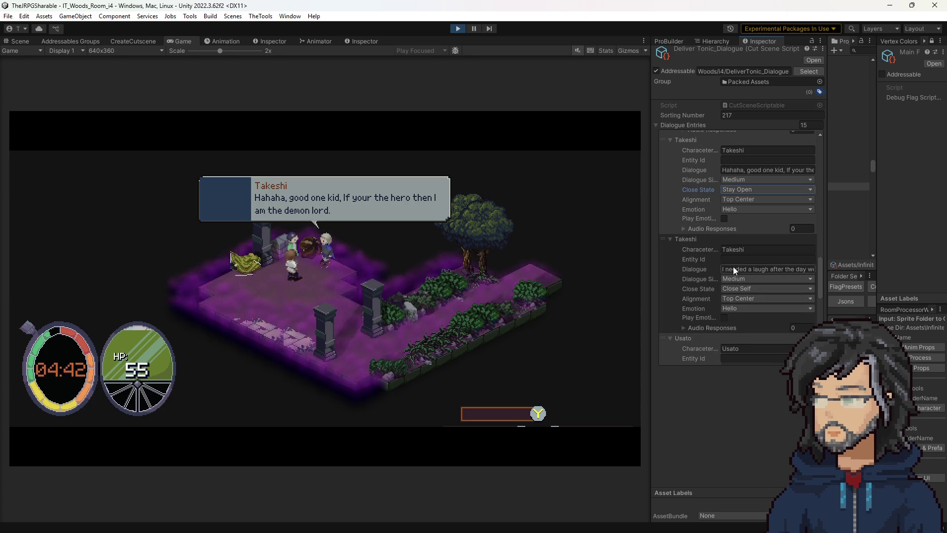
click(729, 268)
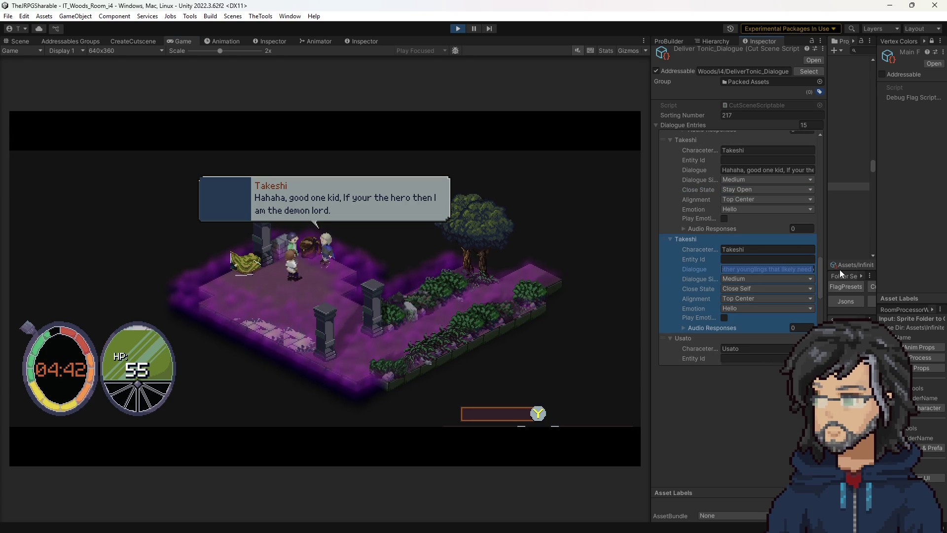
click(491, 275)
click(473, 273)
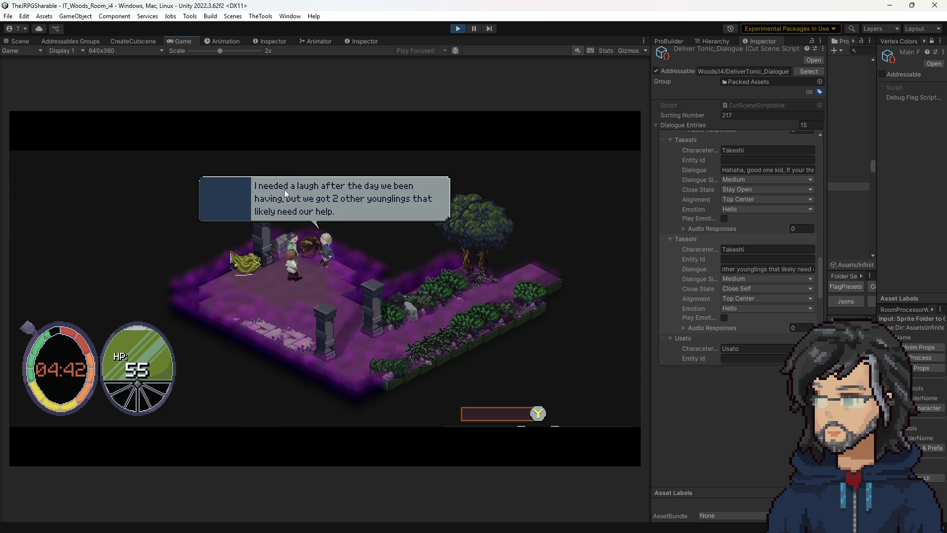
- Set Takeshi's 'I needed a laugh' entry's Close State to Stay Open
scroll(714, 280, down, 5)
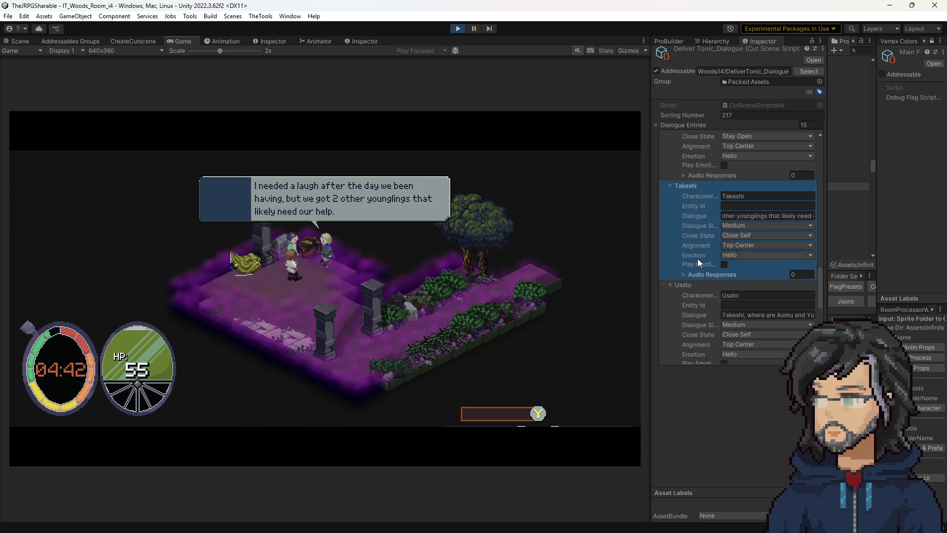
scroll(719, 278, down, 5)
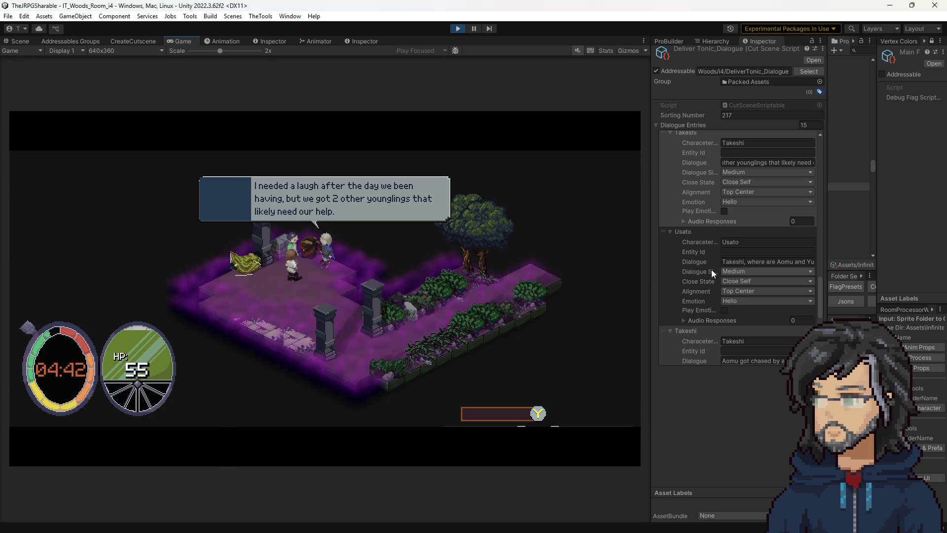
click(732, 201)
click(733, 182)
click(745, 192)
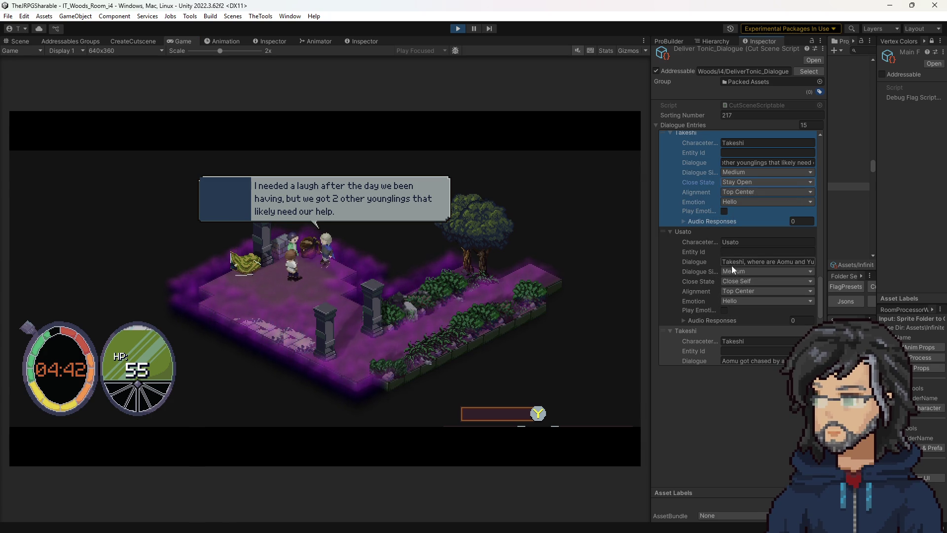
- Give Usato's question Left Center alignment and Small size, then play it in the game
click(734, 291)
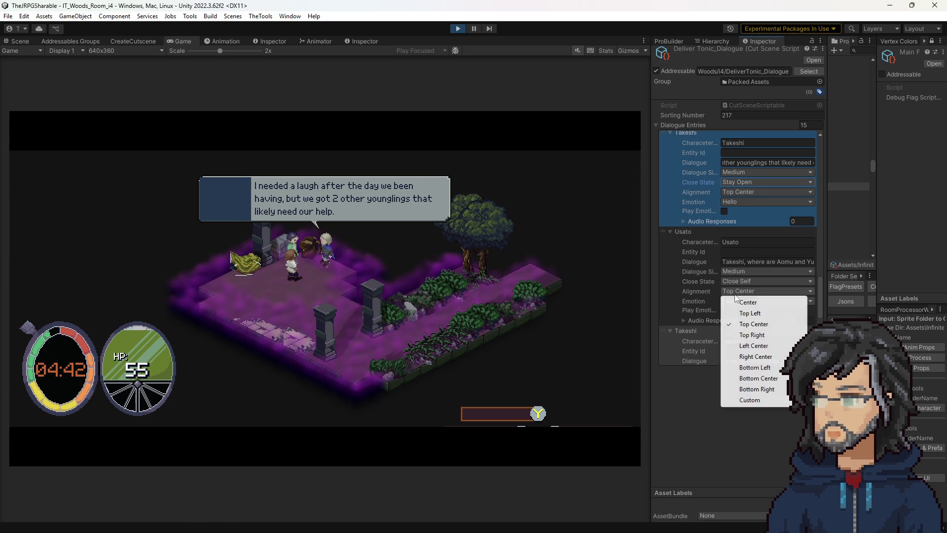
click(756, 346)
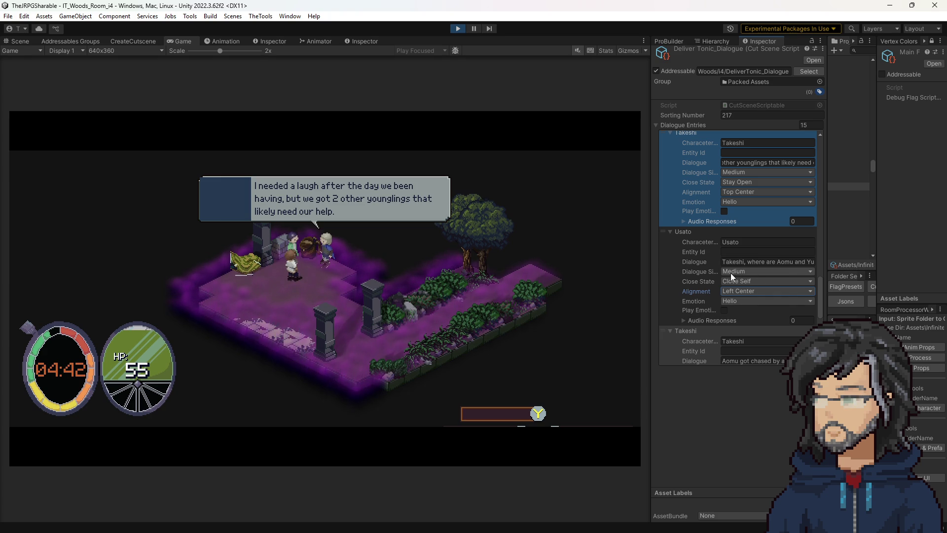
click(731, 273)
click(741, 262)
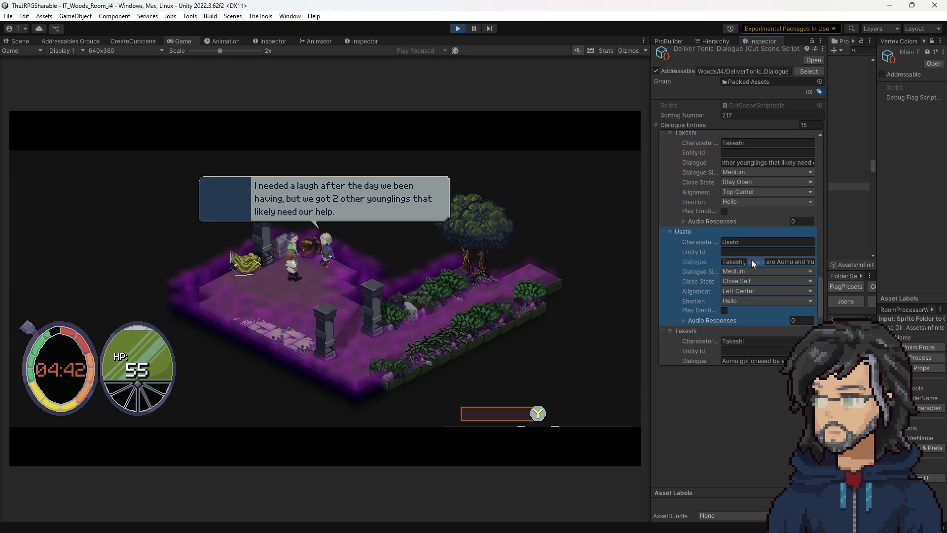
click(747, 275)
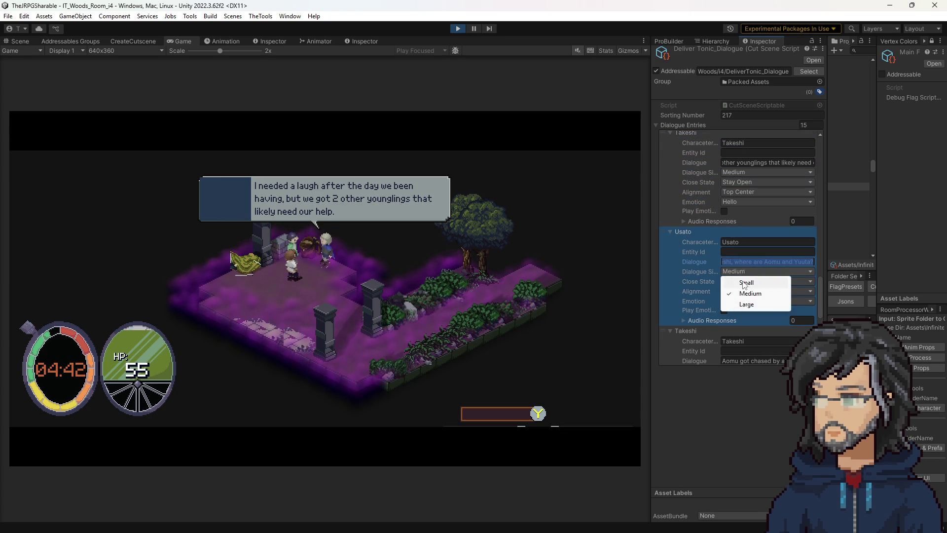
click(738, 280)
click(457, 253)
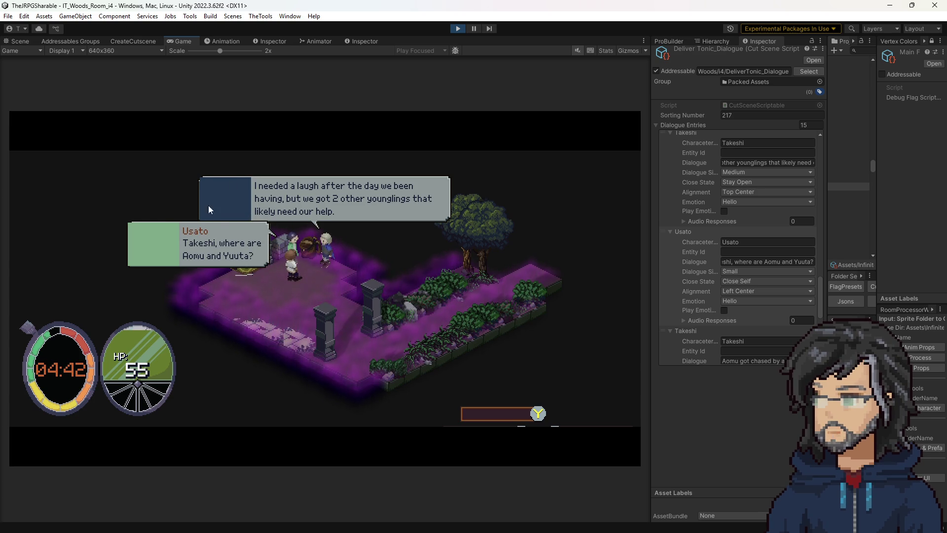
scroll(749, 231, up, 3)
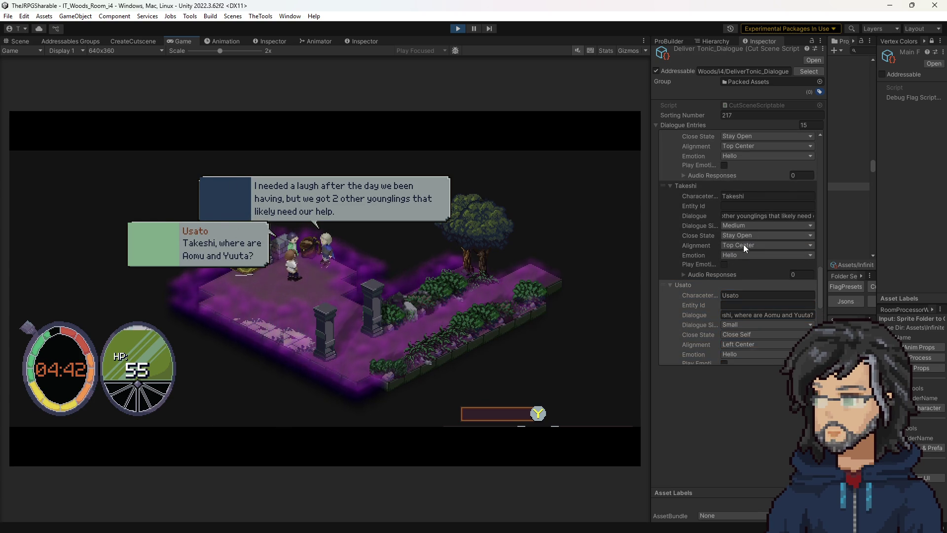
click(742, 244)
click(749, 267)
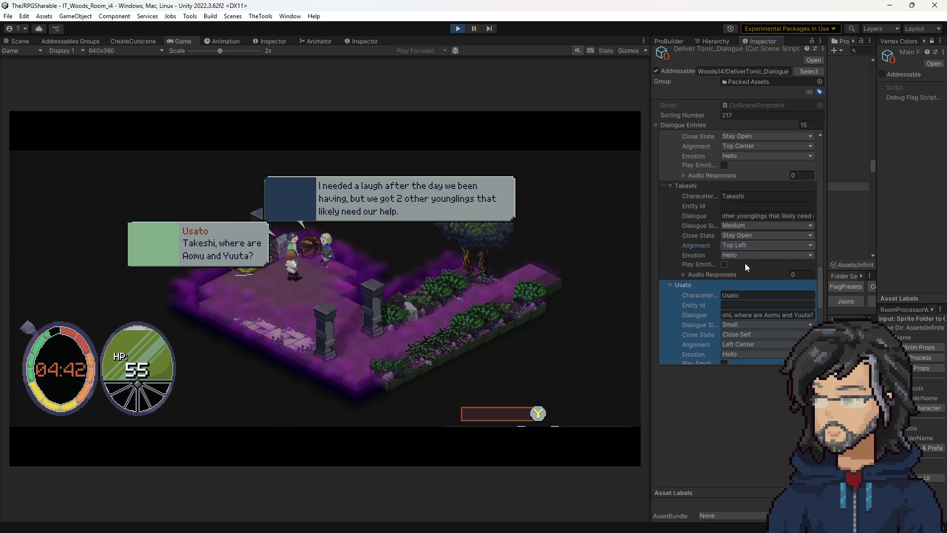
click(749, 246)
click(762, 311)
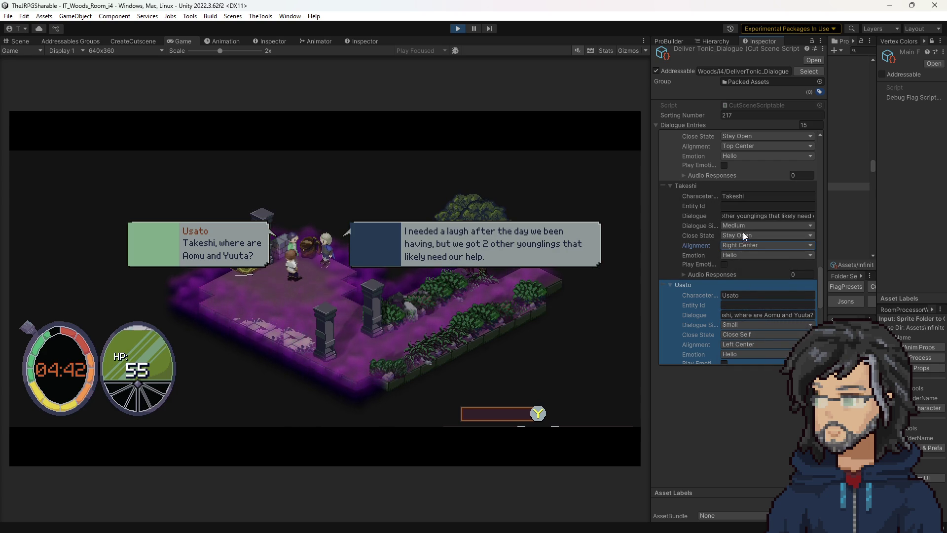
click(745, 245)
click(750, 276)
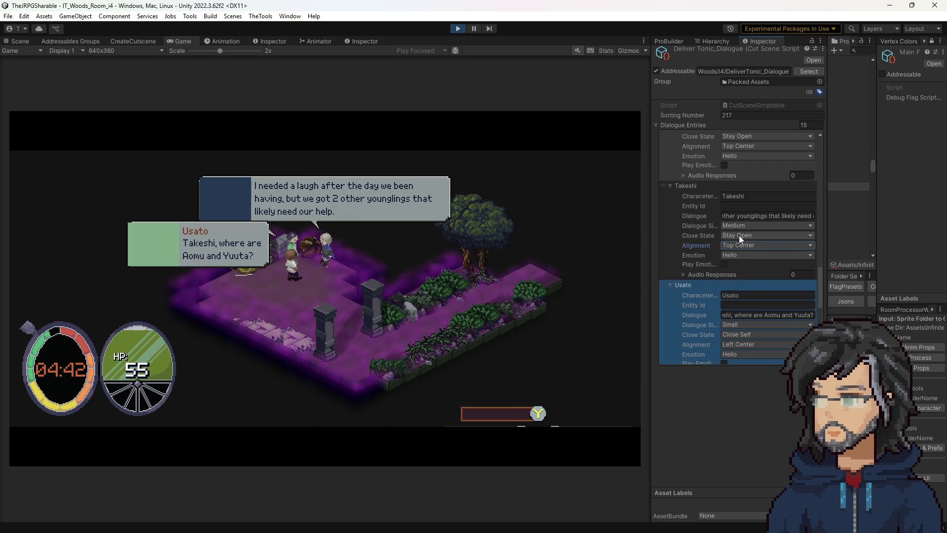
click(739, 236)
click(751, 257)
scroll(738, 304, down, 4)
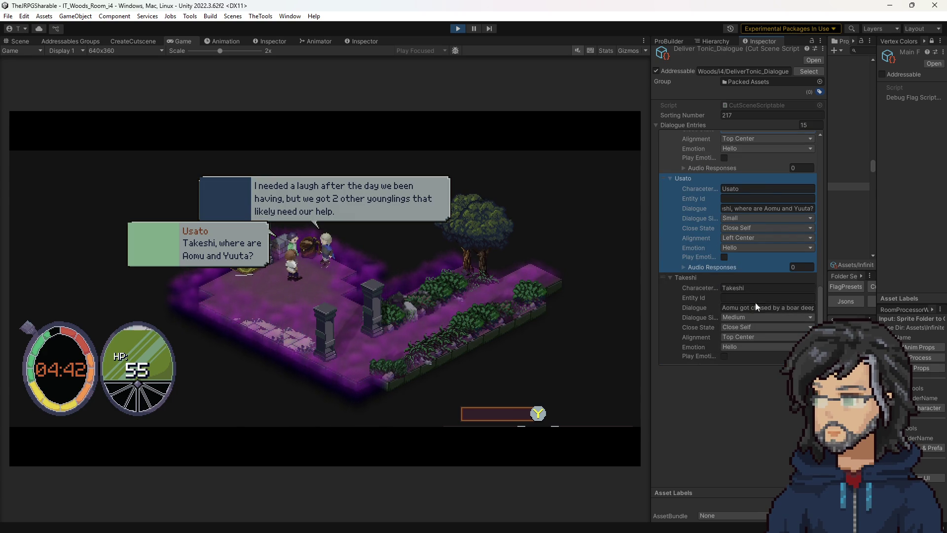
scroll(753, 302, down, 2)
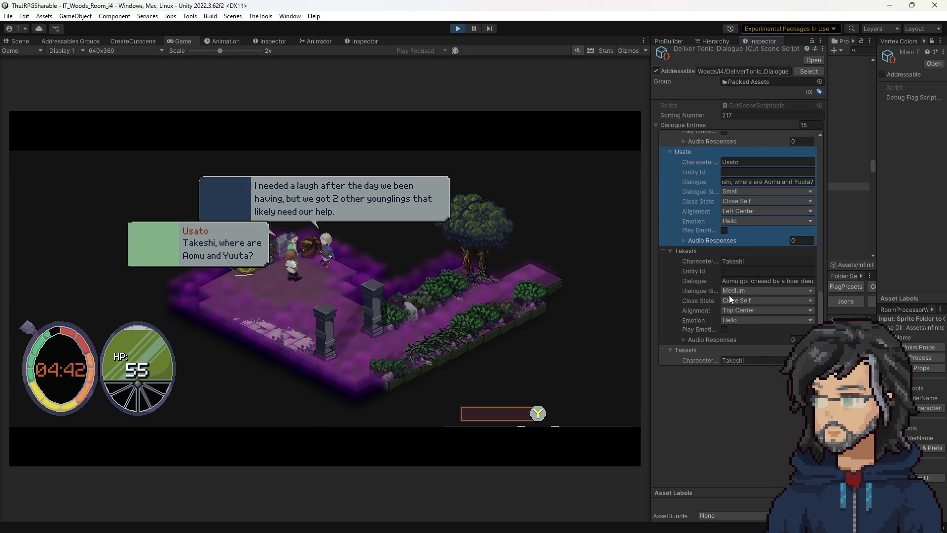
scroll(729, 295, down, 3)
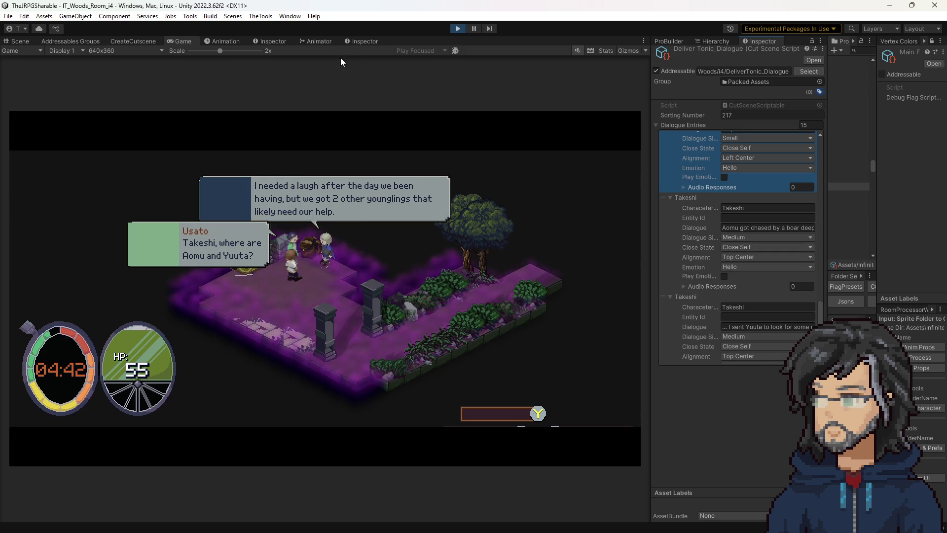
click(353, 41)
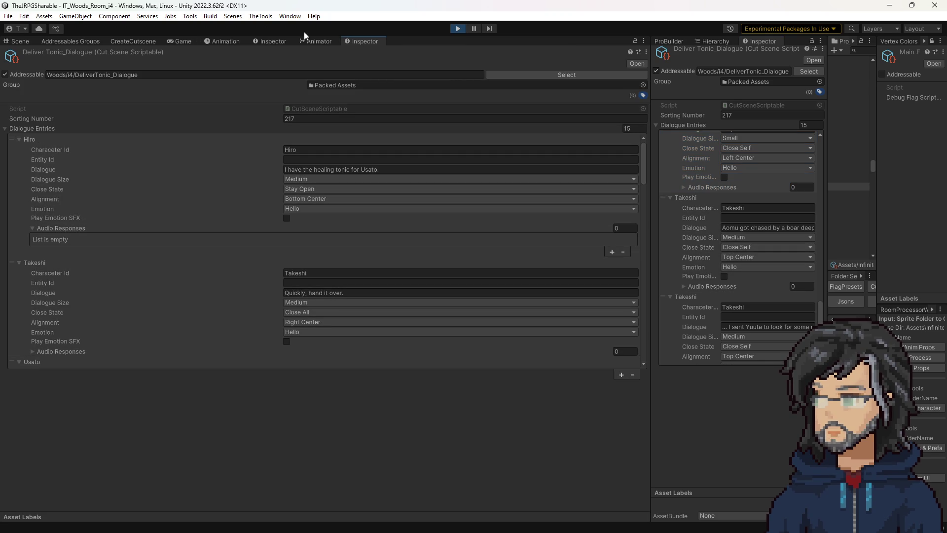
- Widen the Project panel beside the Inspector, glance at the Scene view, then return to Game
mouse_move(826, 153)
mouse_down()
mouse_move(717, 163)
mouse_move(818, 175)
mouse_move(780, 172)
mouse_up()
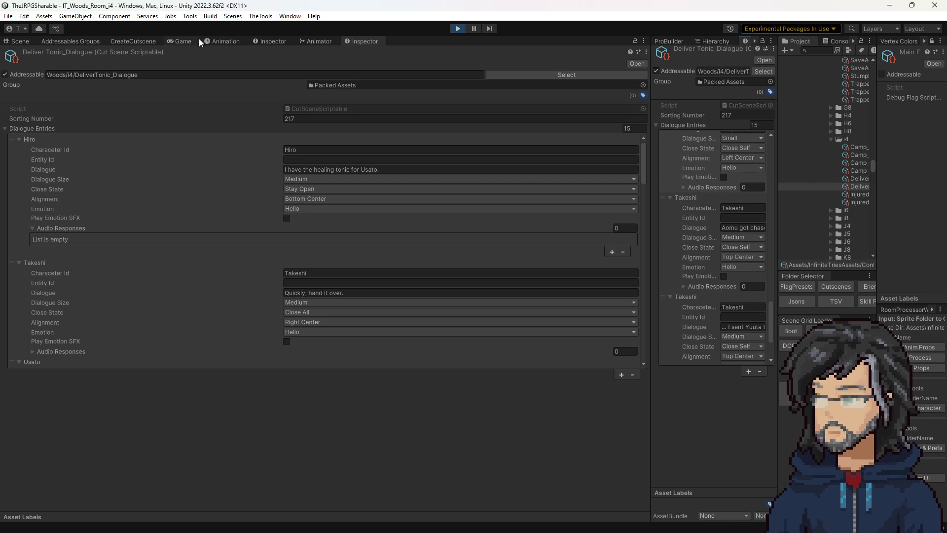
click(19, 41)
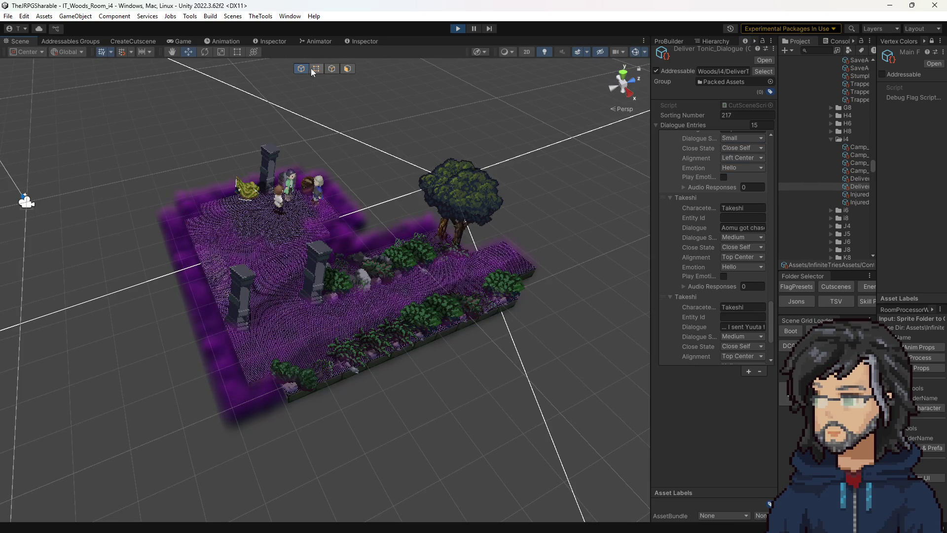
click(362, 40)
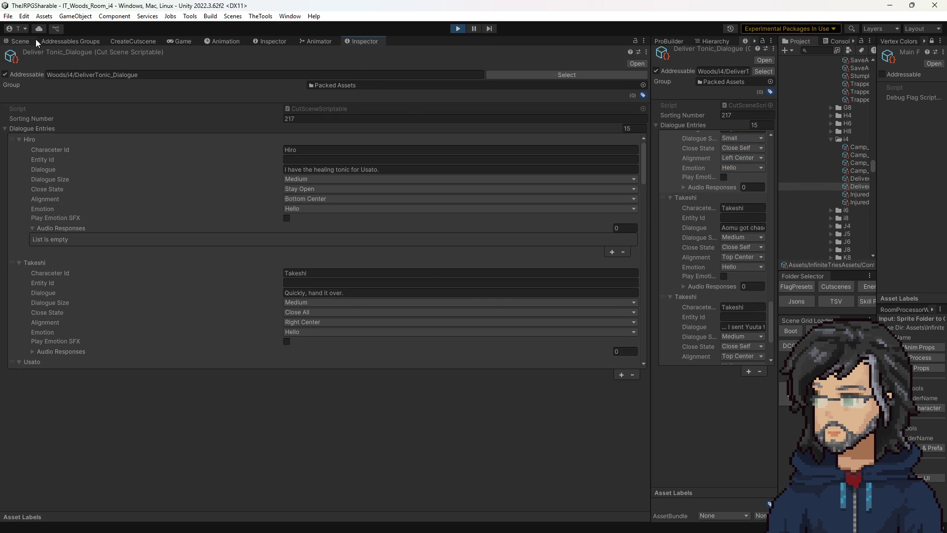
click(22, 41)
click(180, 41)
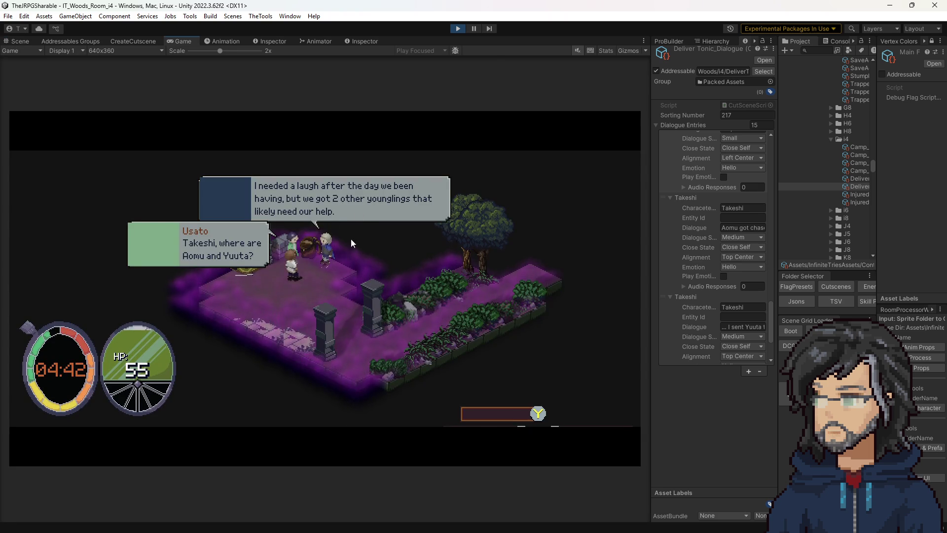
- Widen the Inspector and align the first Takeshi entry's bubble Right Center
drag(649, 177, 632, 177)
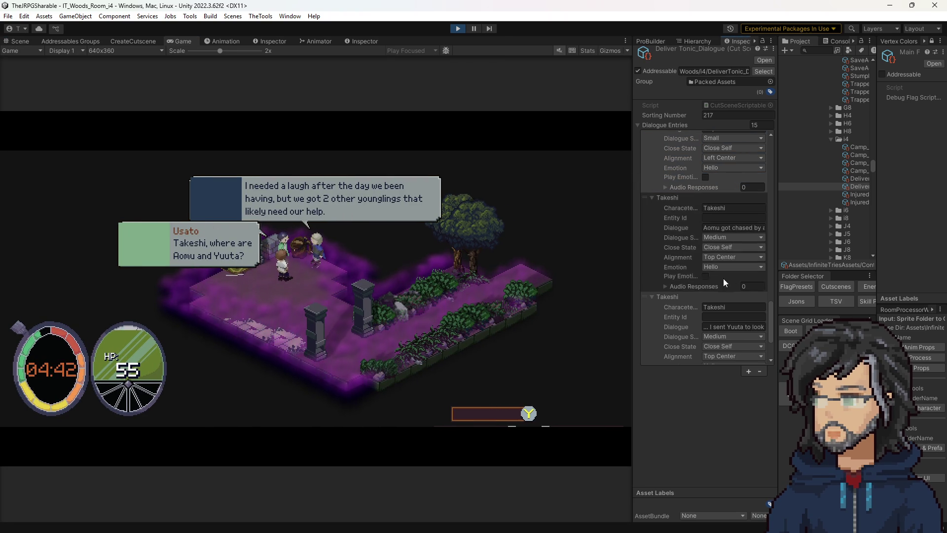
scroll(724, 273, down, 3)
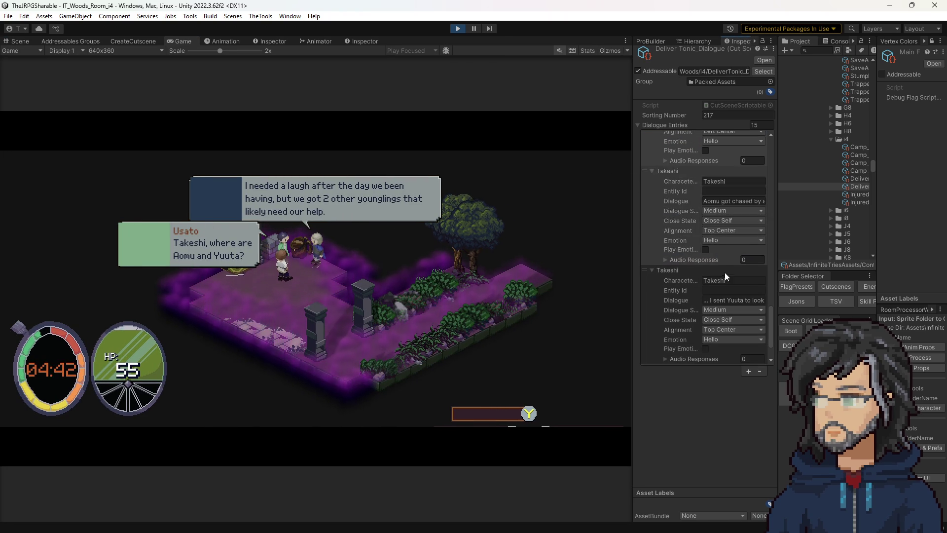
click(717, 201)
click(713, 200)
scroll(701, 212, up, 8)
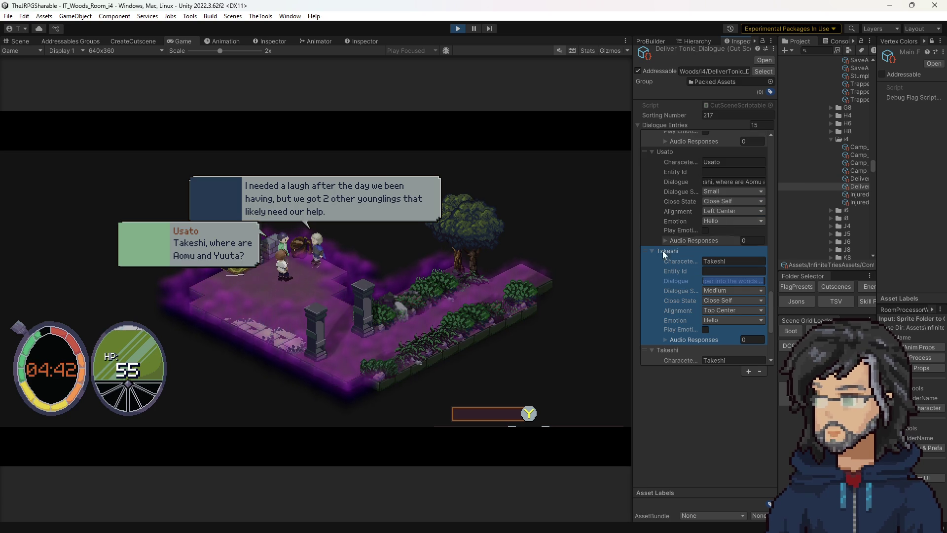
scroll(663, 240, down, 3)
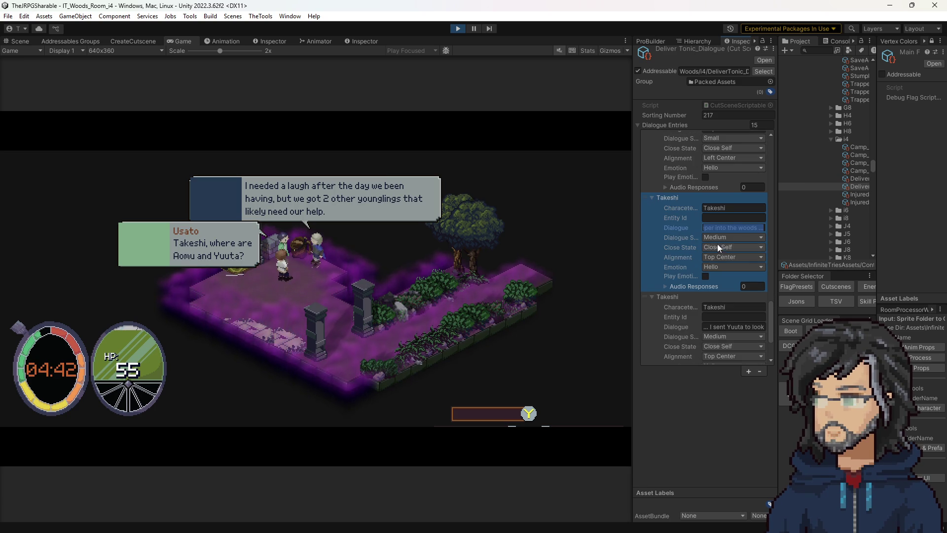
click(716, 256)
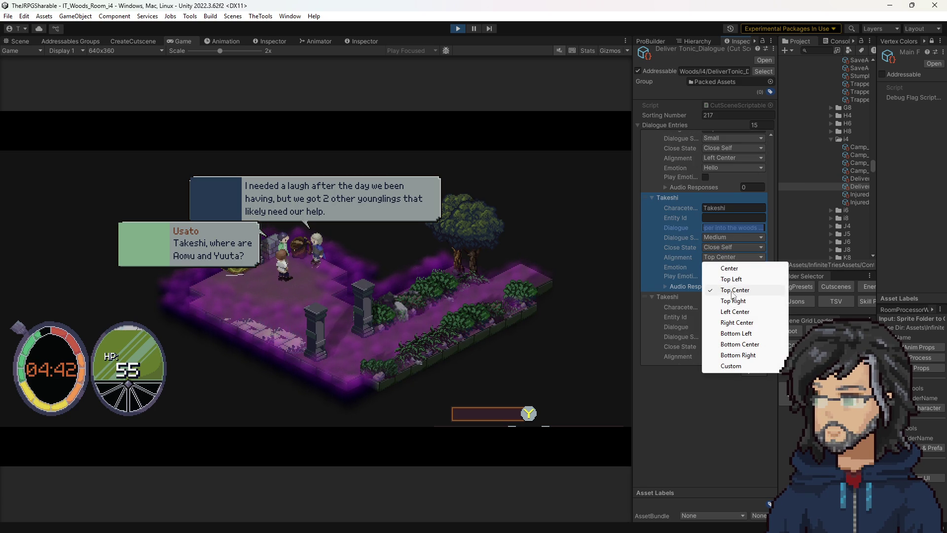
click(742, 323)
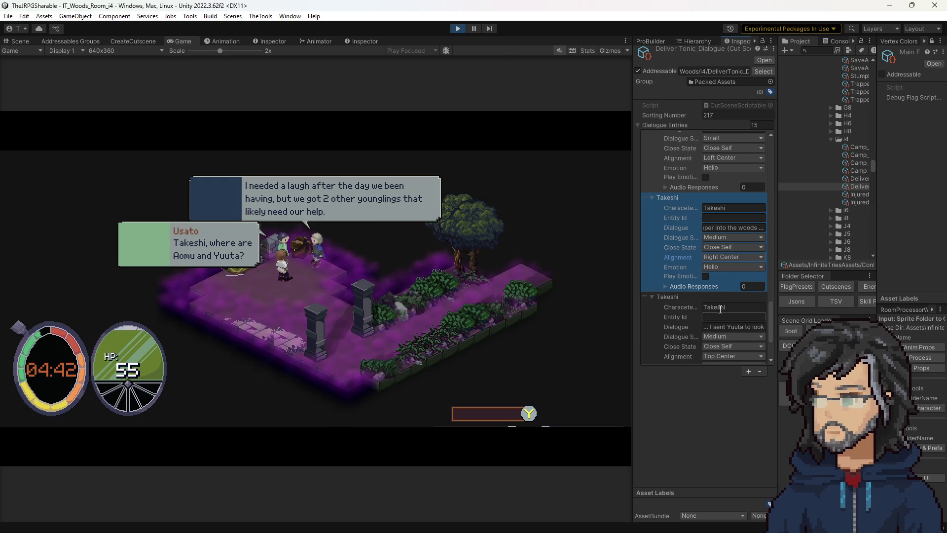
- Align the next Takeshi entry's bubble Left Center and expand the first Goddess entry
click(718, 248)
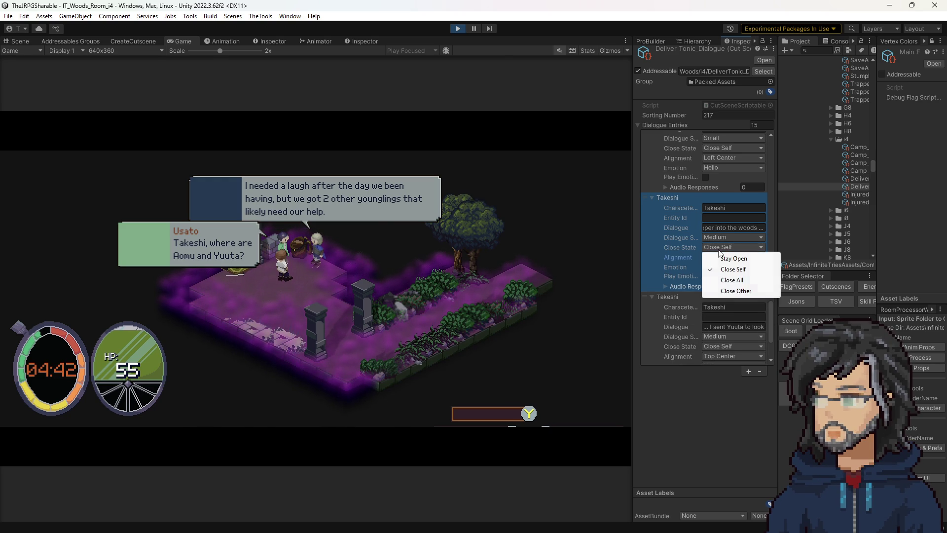
click(707, 356)
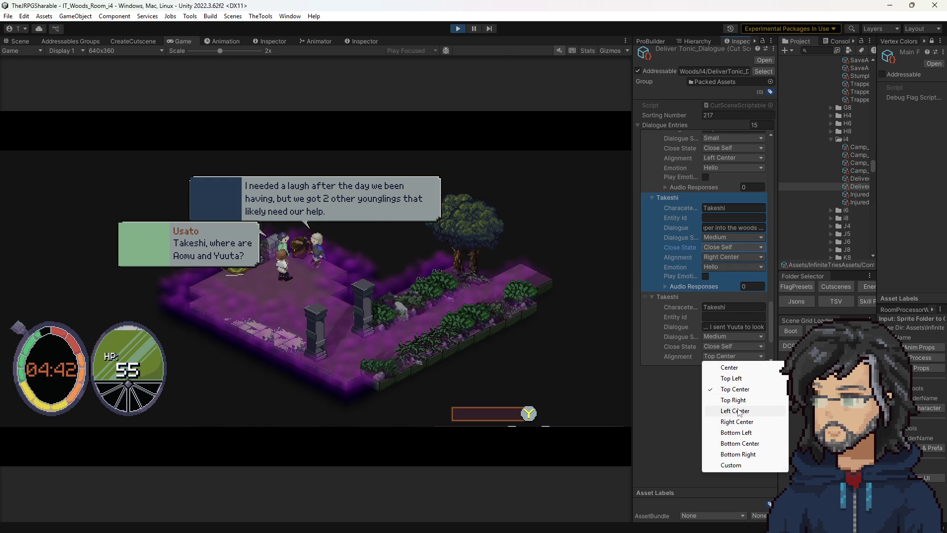
click(735, 411)
scroll(687, 293, down, 3)
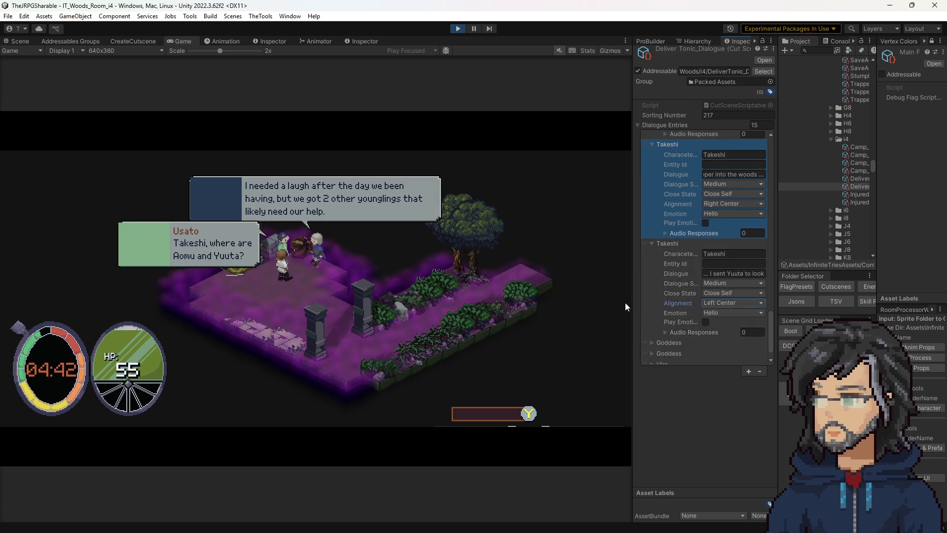
click(666, 326)
scroll(671, 307, down, 3)
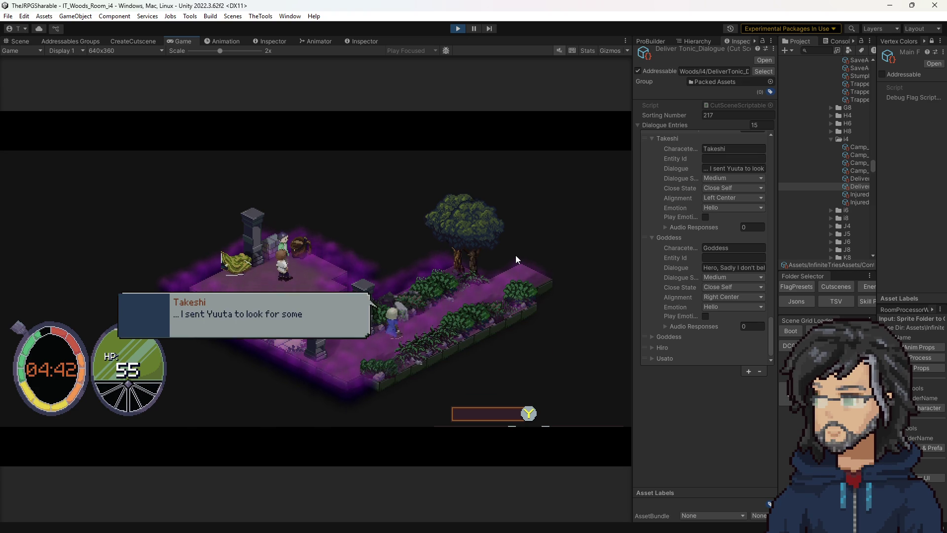
- Try Top Center, then Top Right alignment on the second Takeshi entry
scroll(712, 262, up, 4)
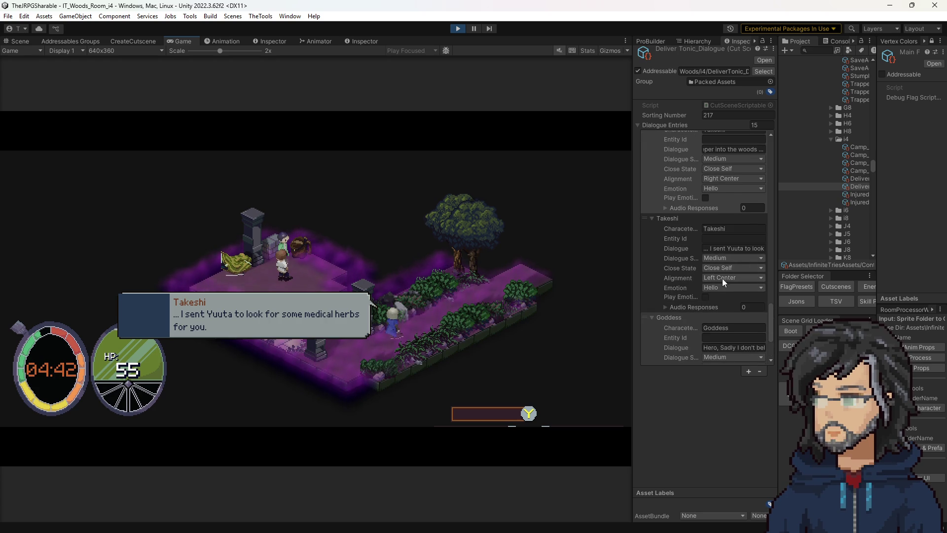
click(716, 278)
click(728, 311)
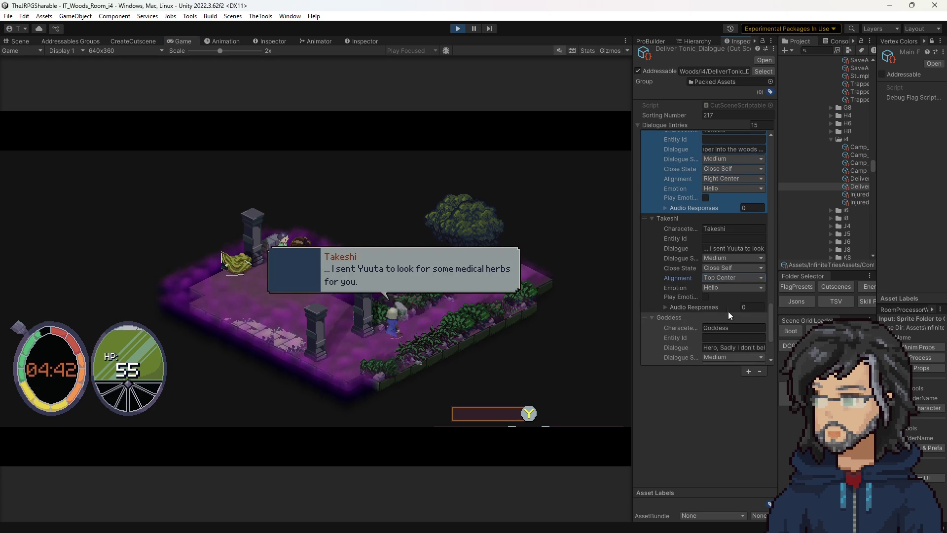
click(720, 278)
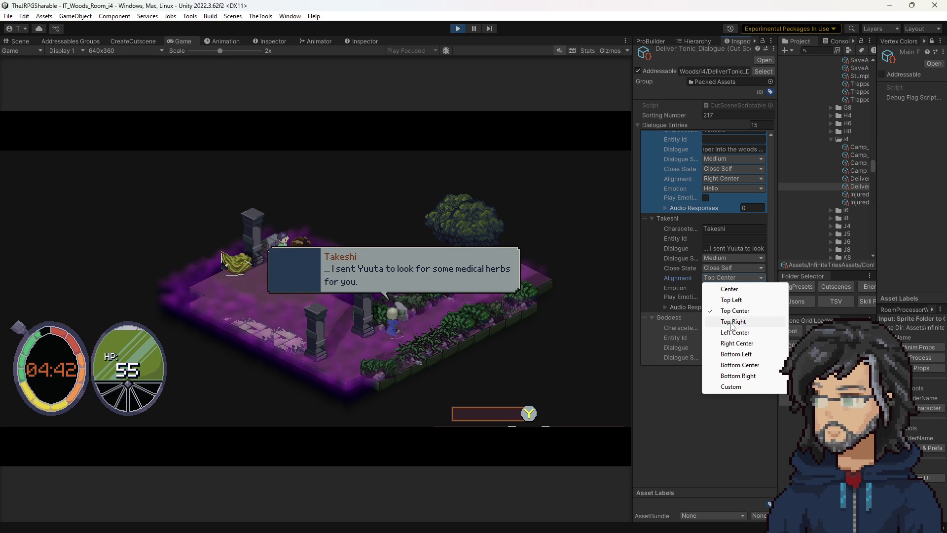
click(732, 323)
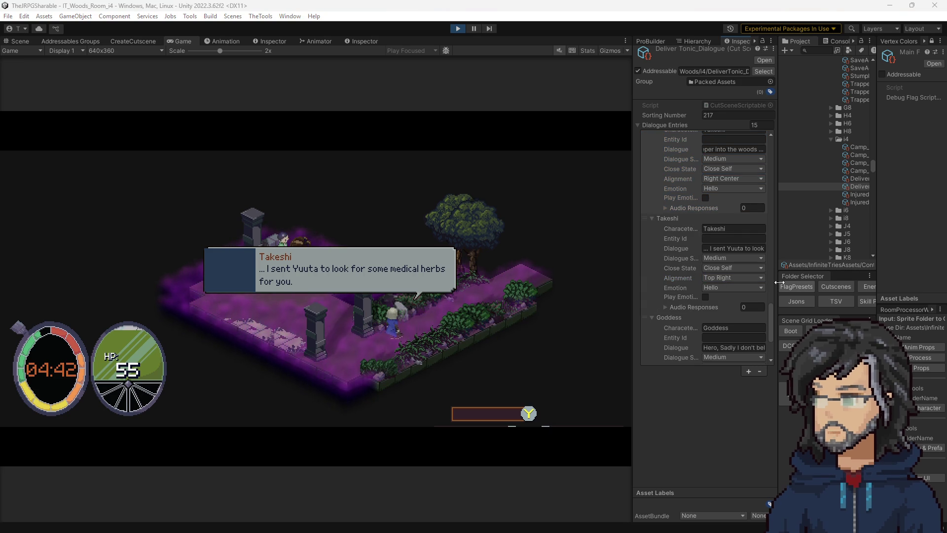
- Test Bottom Center on the first Takeshi entry, then restore it to Right Center
scroll(737, 310, up, 3)
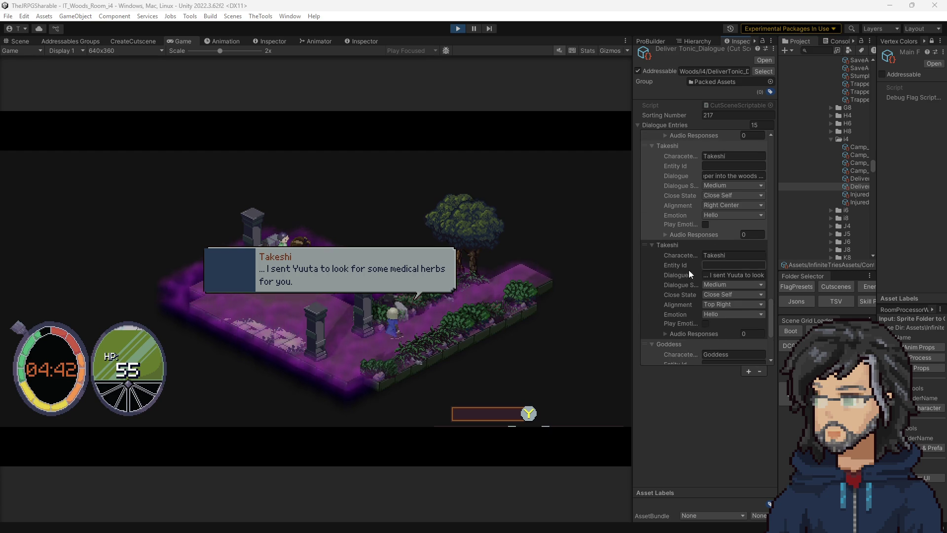
click(700, 236)
scroll(701, 247, up, 3)
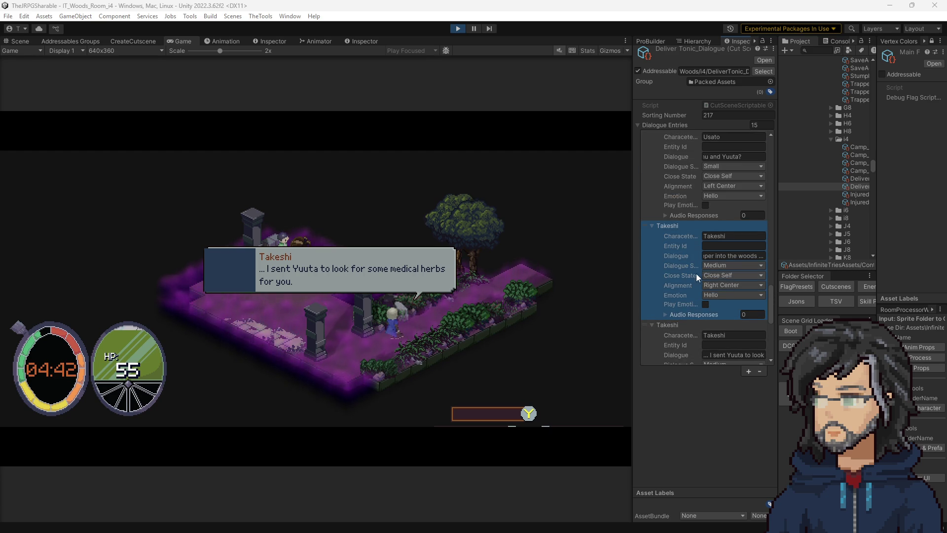
click(725, 285)
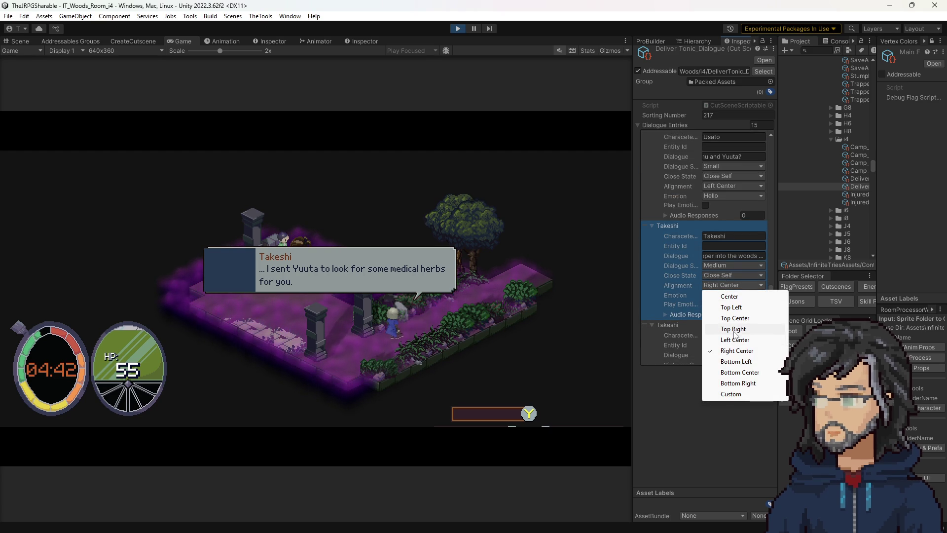
click(739, 372)
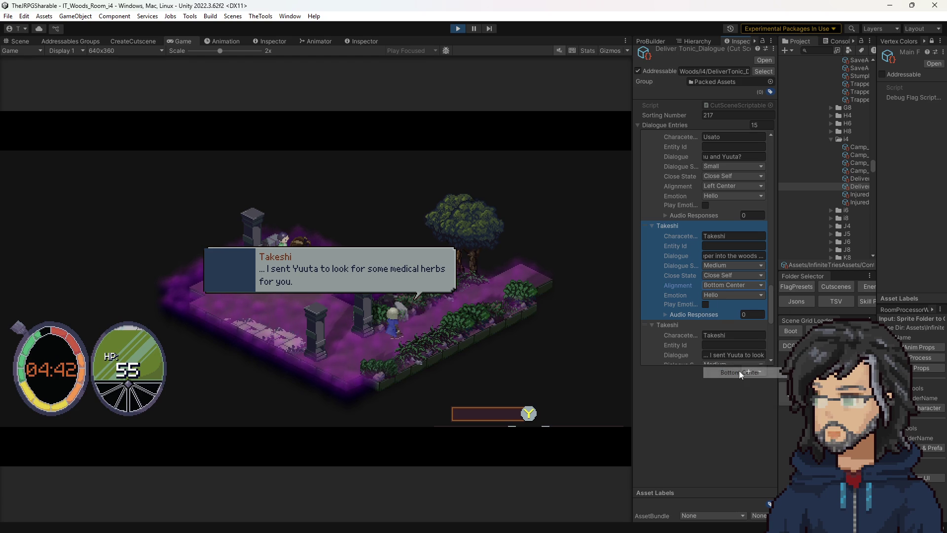
click(728, 286)
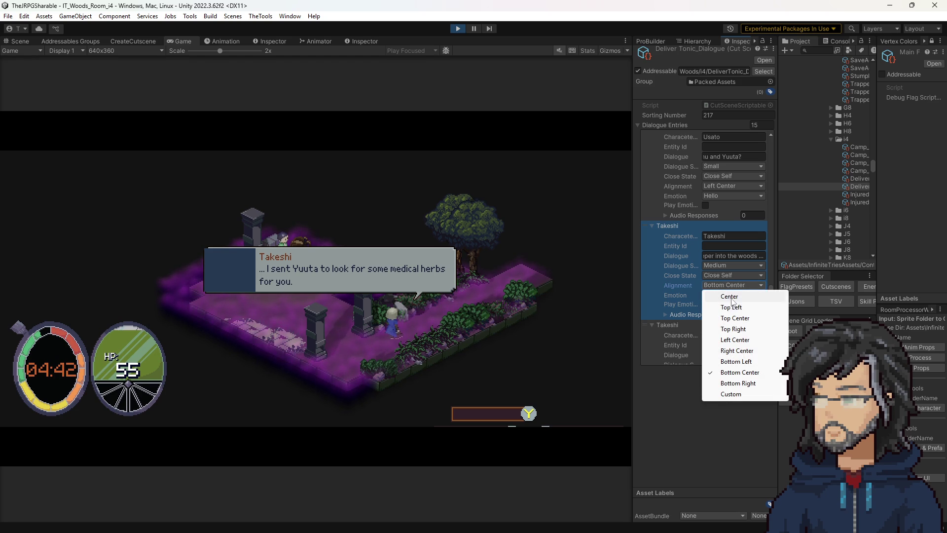
click(737, 351)
- Set the second Takeshi entry's alignment to Bottom Center
scroll(718, 309, down, 2)
scroll(718, 309, down, 1)
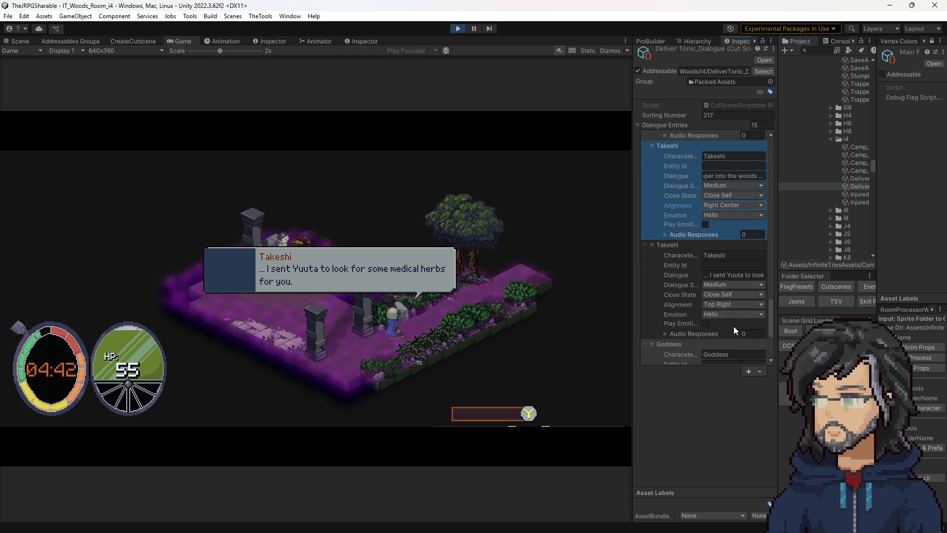
click(724, 304)
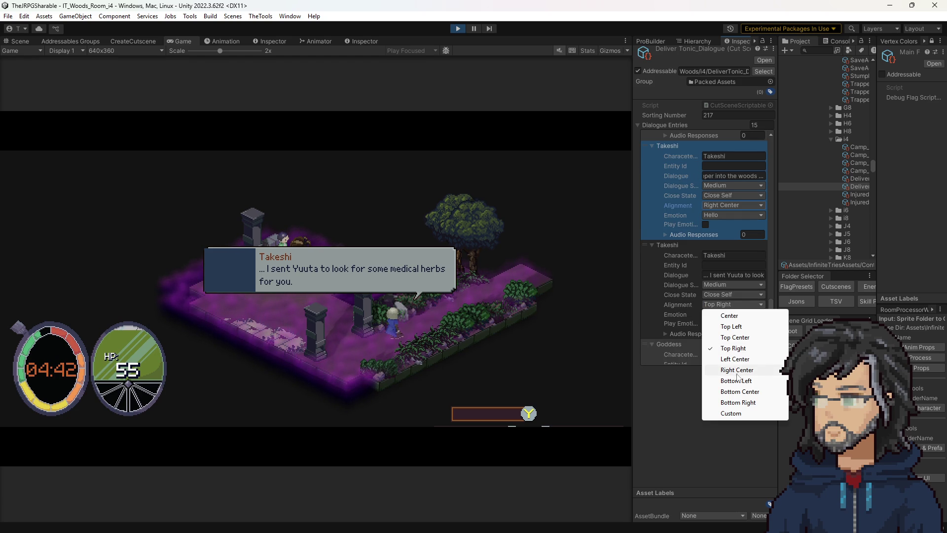
click(739, 391)
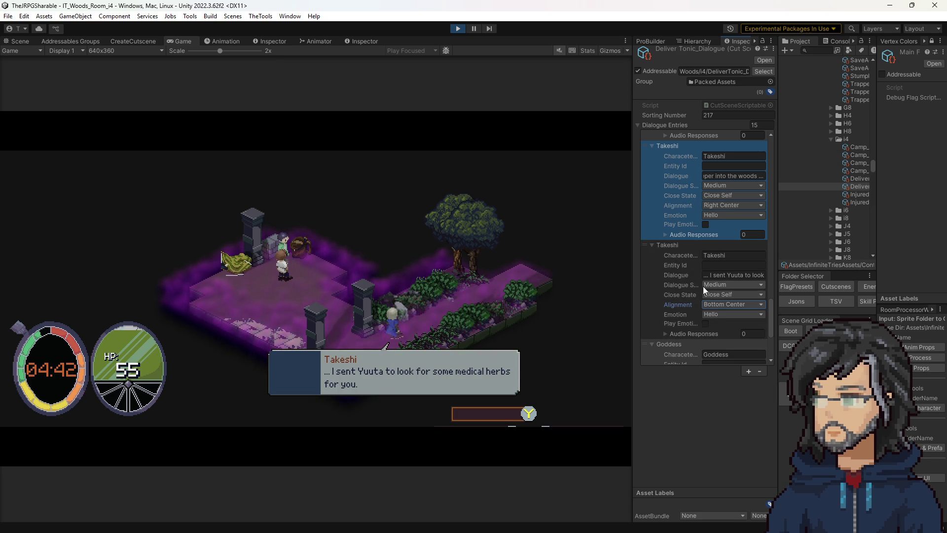
scroll(705, 296, down, 4)
- Set the first Goddess line to Stay Open and advance to the next Goddess line
click(507, 271)
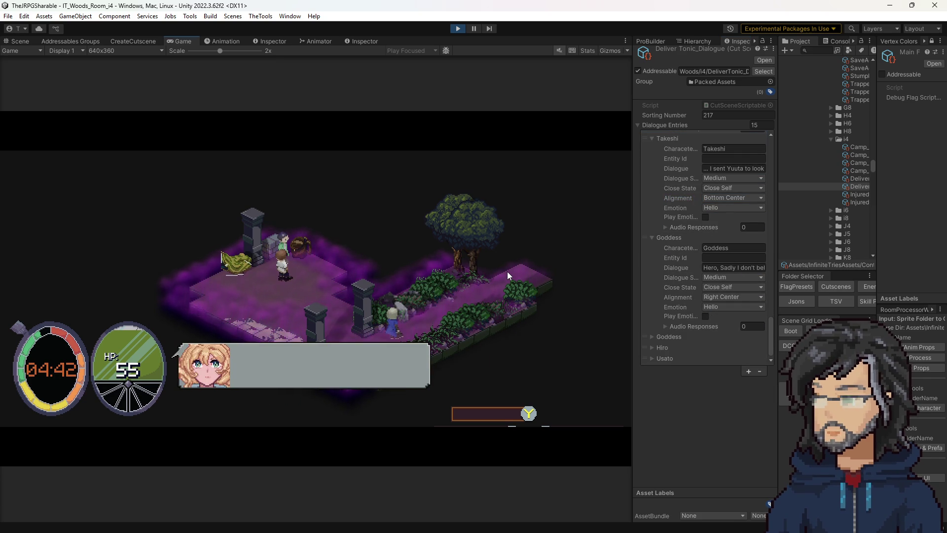
click(725, 286)
click(711, 321)
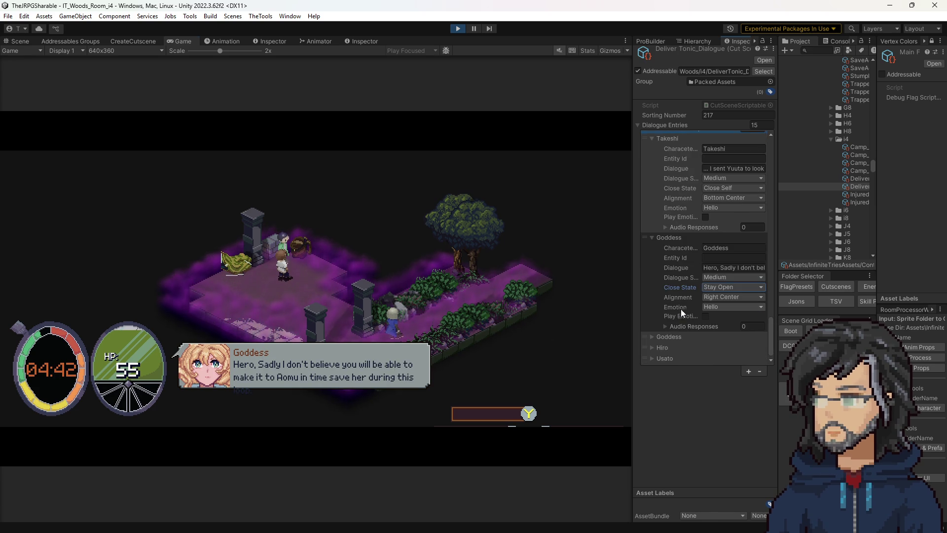
click(663, 339)
scroll(694, 319, down, 3)
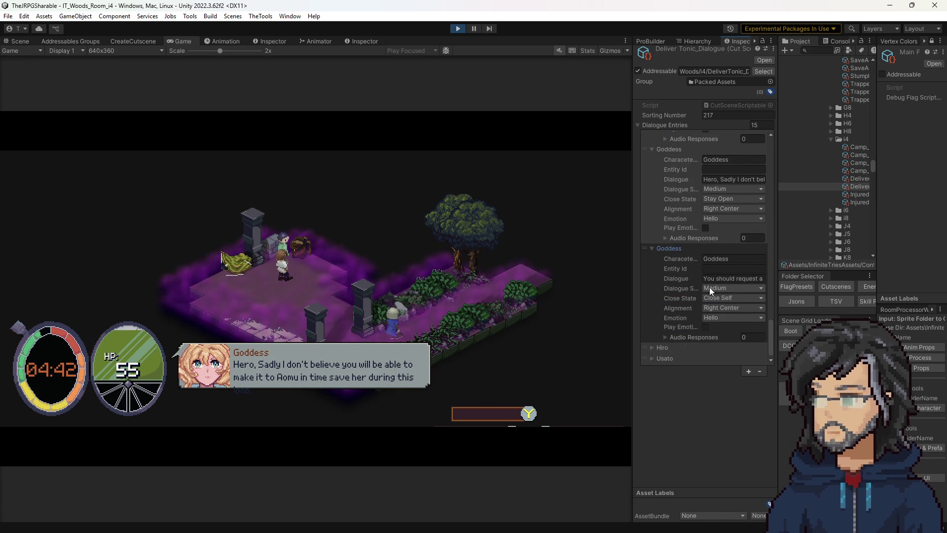
click(477, 303)
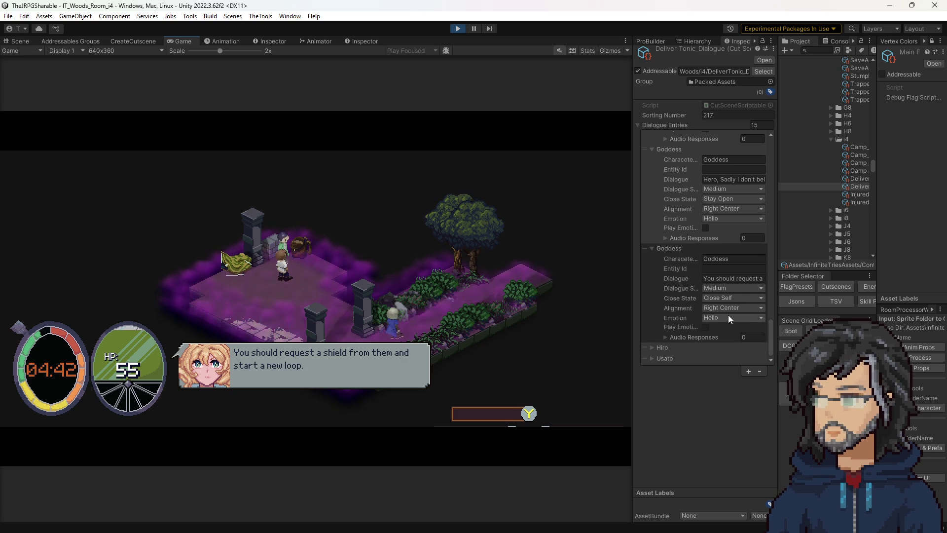
- Align Hiro's bubble Left Center, after trying Bottom Center, and set it to Stay Open
click(662, 347)
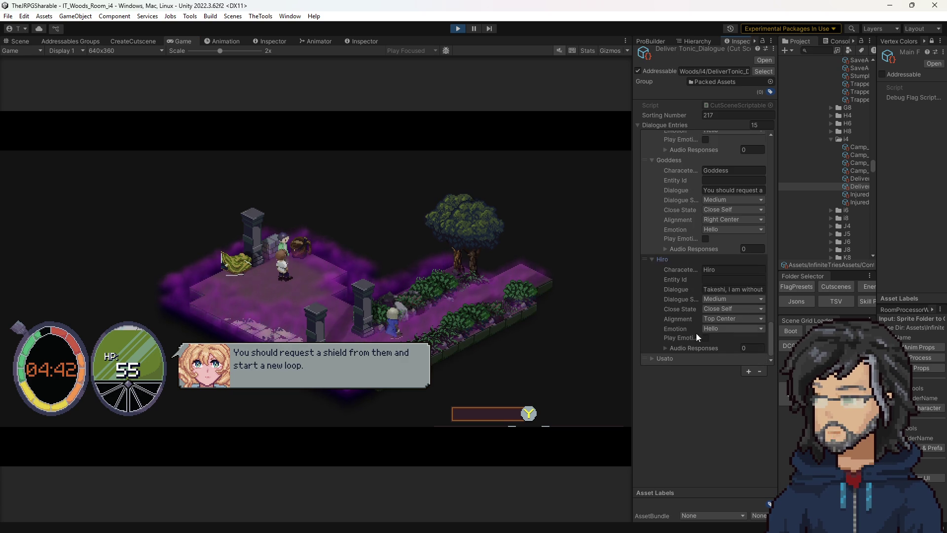
click(718, 320)
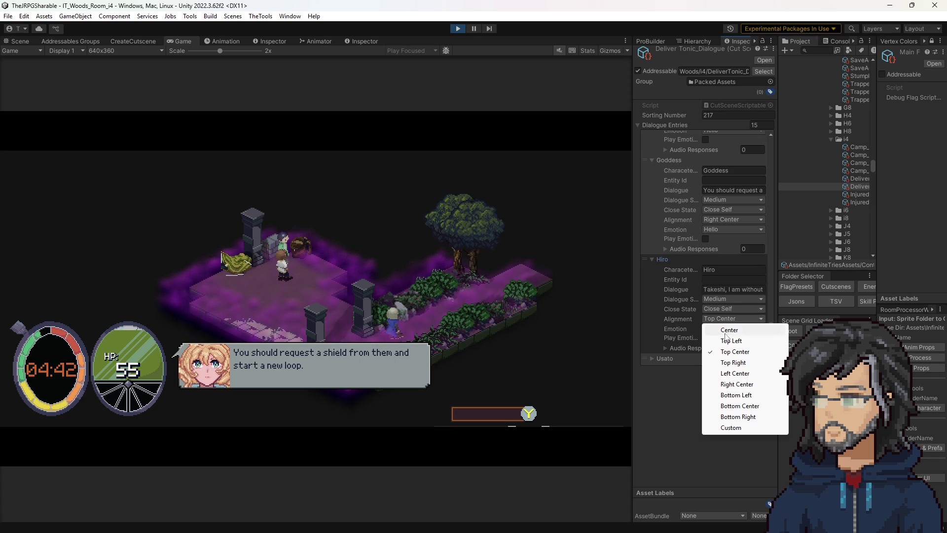
click(728, 406)
click(522, 300)
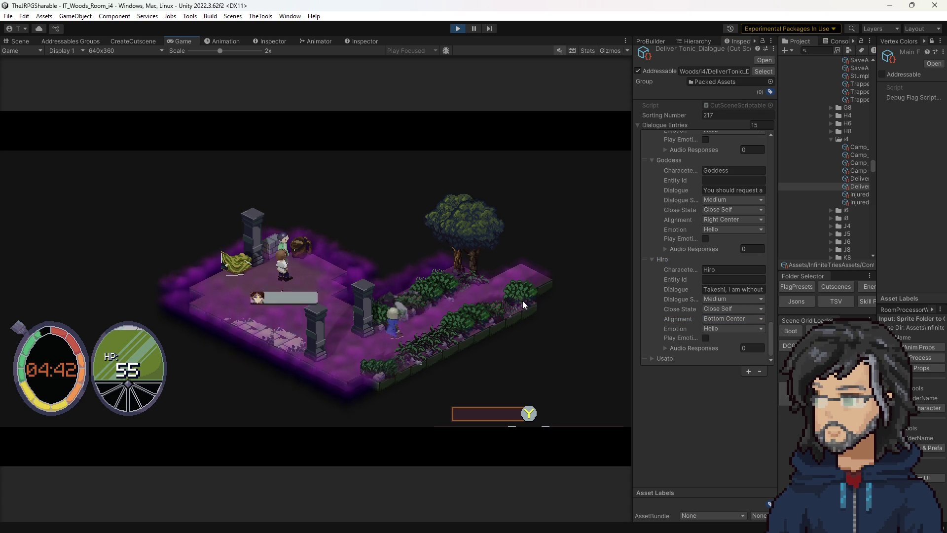
click(728, 318)
click(725, 374)
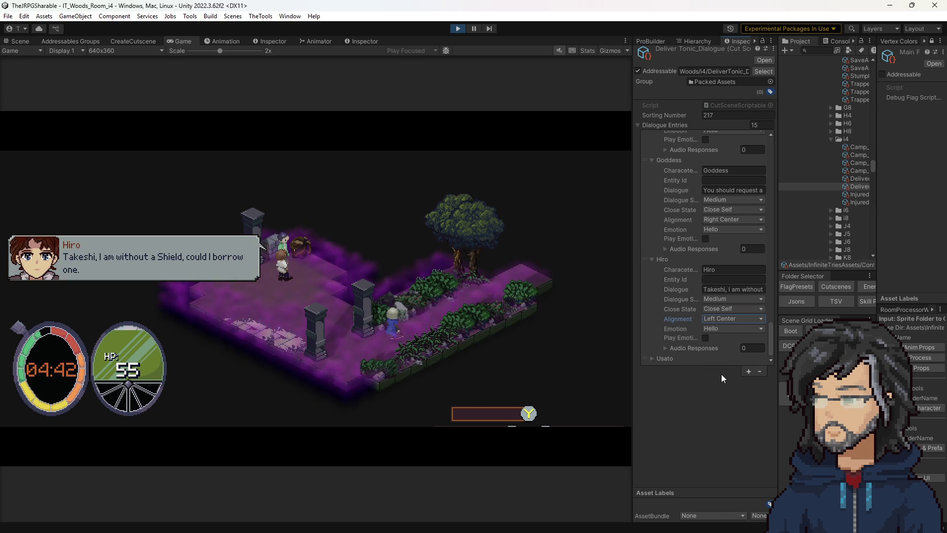
click(433, 288)
click(727, 309)
click(715, 320)
- Give Usato's entry Right Center alignment and Close All, then play his line
click(664, 358)
scroll(711, 331, down, 3)
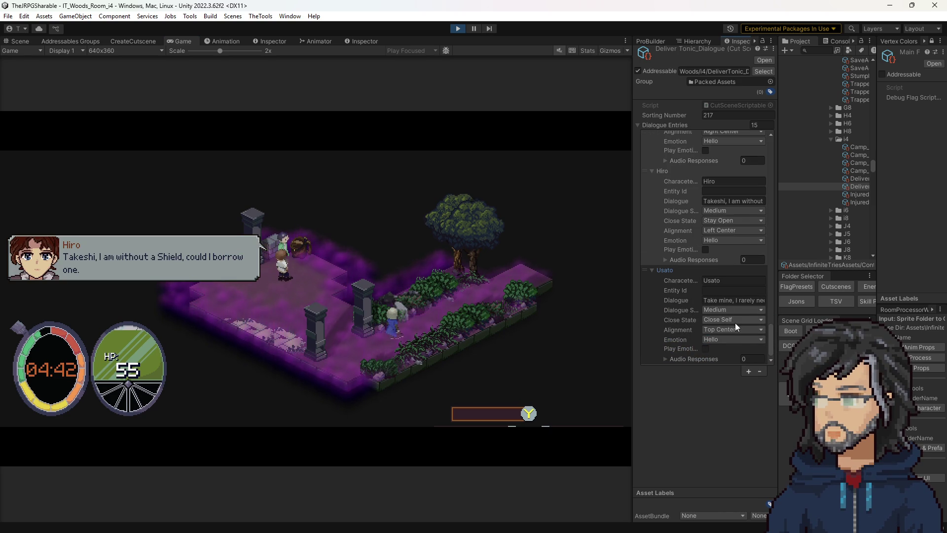
click(729, 330)
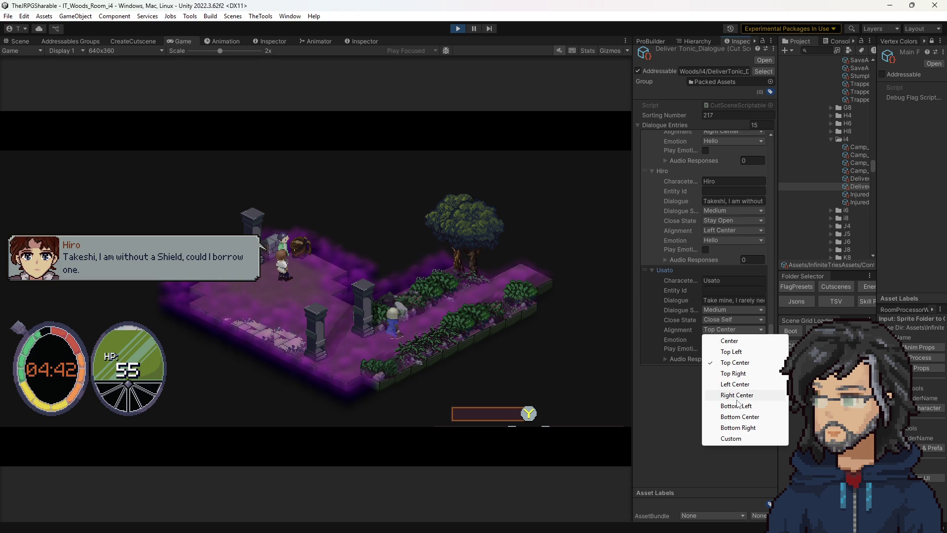
click(737, 397)
click(720, 319)
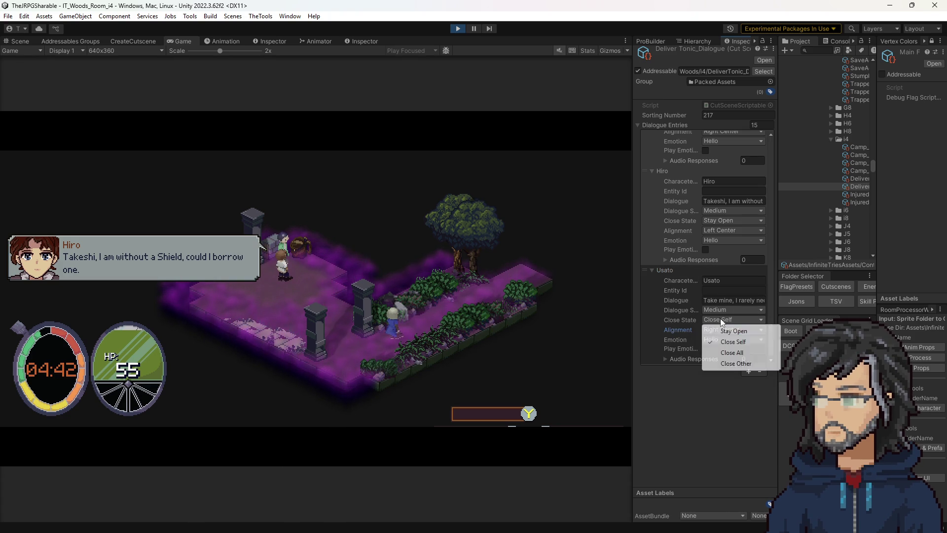
click(732, 353)
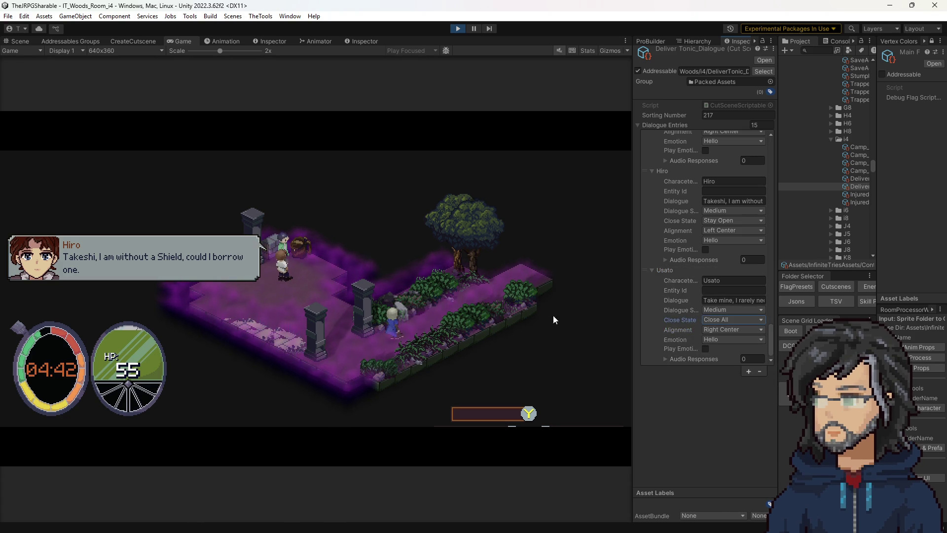
click(422, 265)
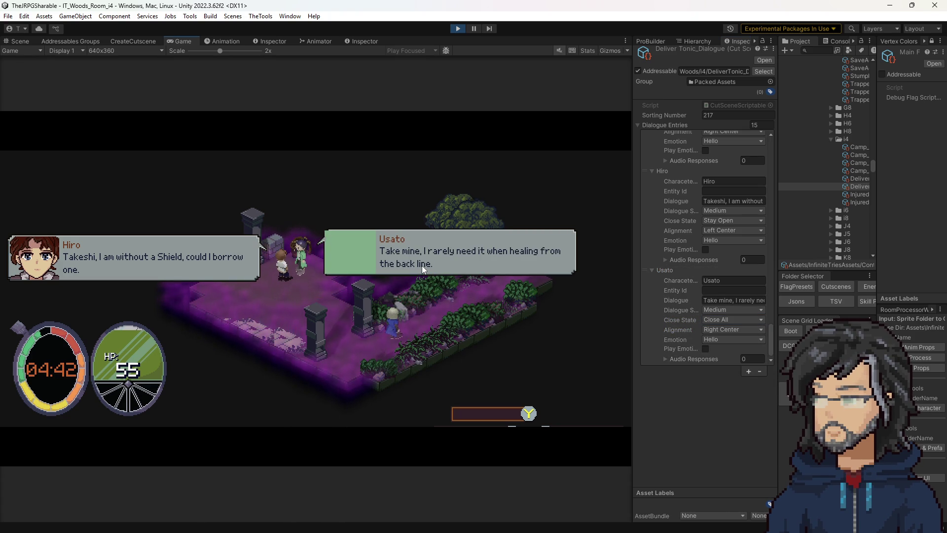
click(422, 265)
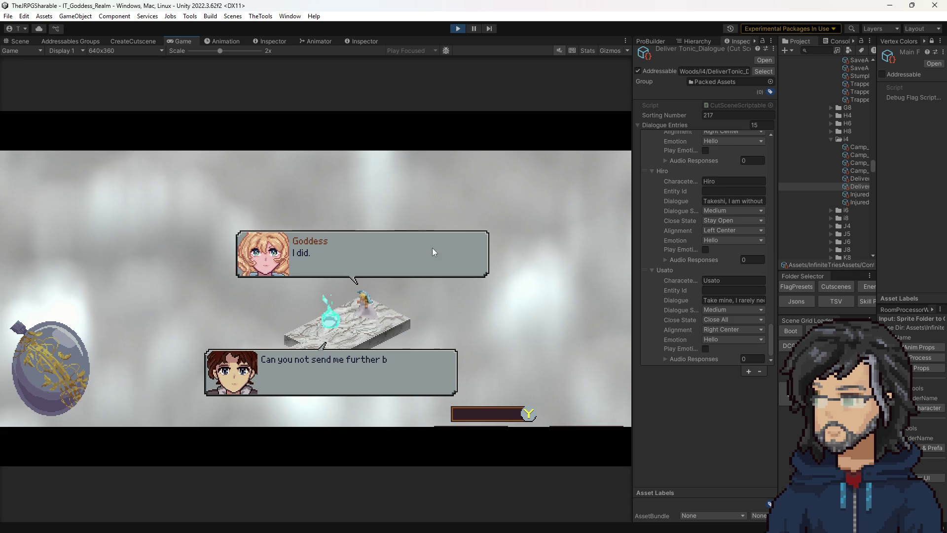
- Stop play mode once the cutscene has moved on to the Goddess realm
click(457, 29)
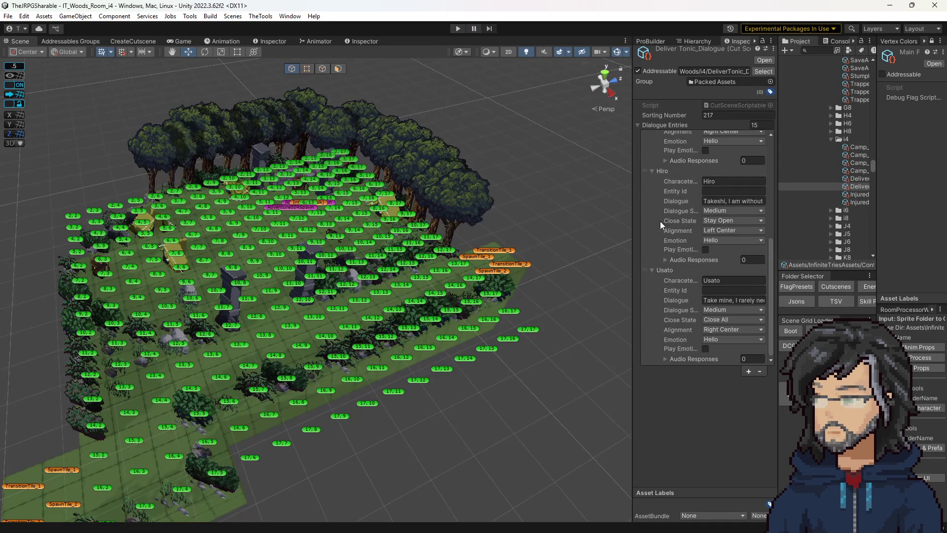
- Orbit the woods Scene view, restart play mode, and resize the Game view and Inspector
scroll(706, 258, up, 10)
drag(578, 196, 526, 185)
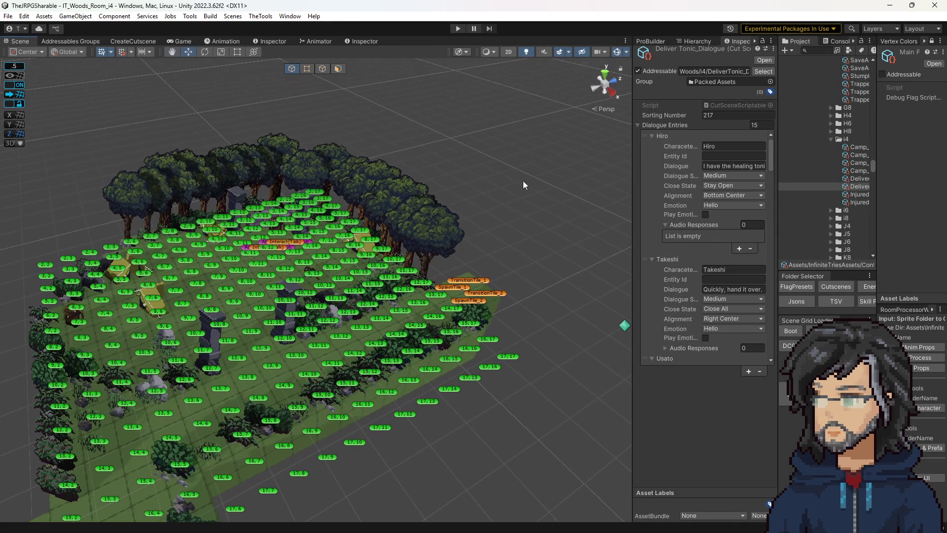
click(457, 28)
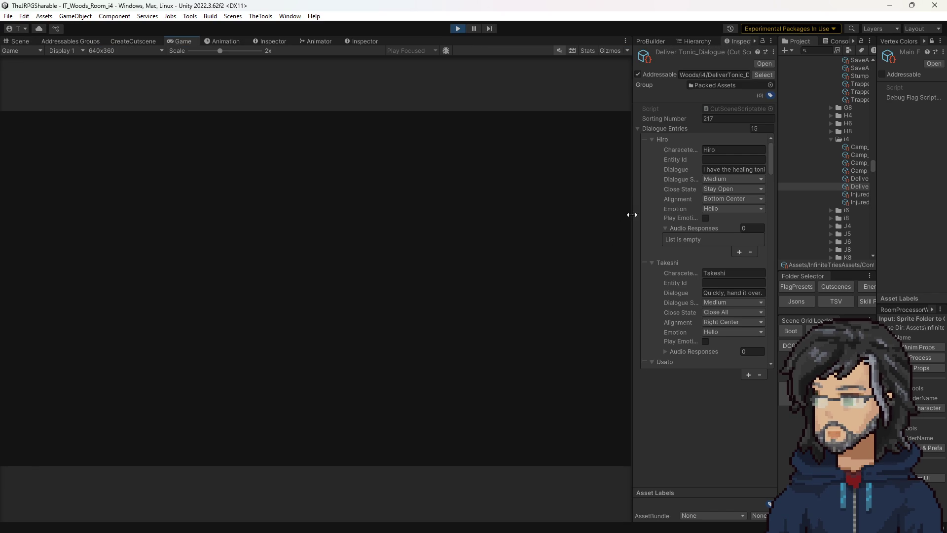
drag(632, 214, 744, 213)
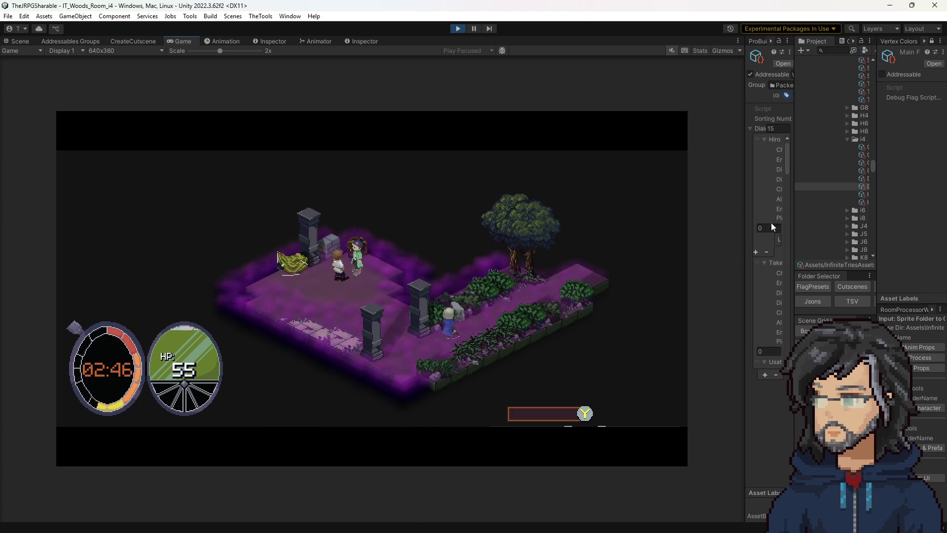
drag(746, 225, 698, 223)
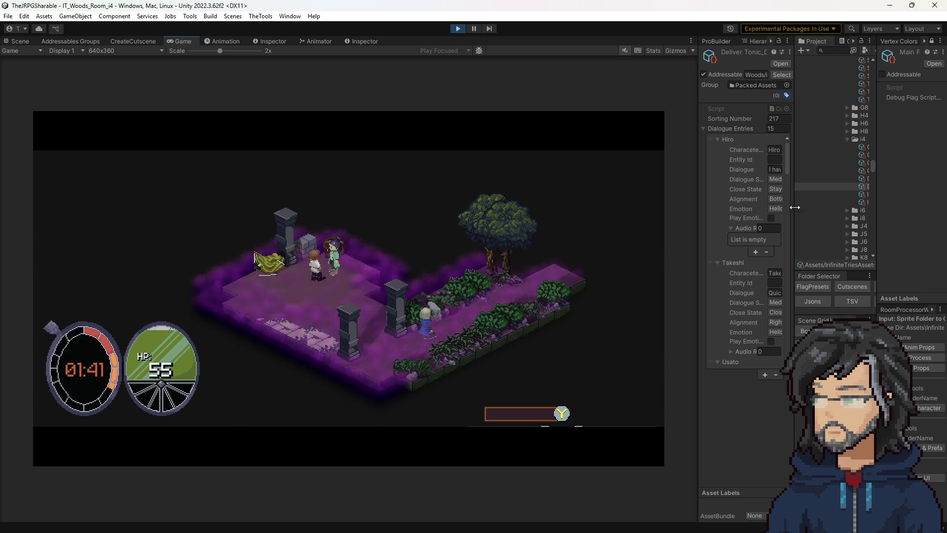
- Widen the entries list and switch both Goddess entries' Dialogue Size from Medium to Large
mouse_move(791, 209)
mouse_down()
mouse_move(671, 212)
mouse_move(792, 212)
mouse_up()
scroll(725, 270, down, 3)
scroll(705, 278, down, 10)
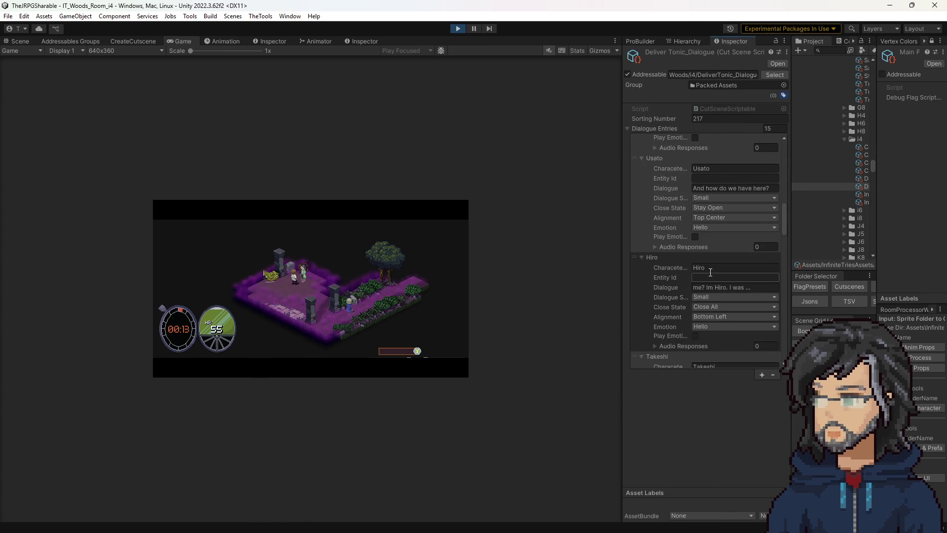
scroll(712, 273, down, 8)
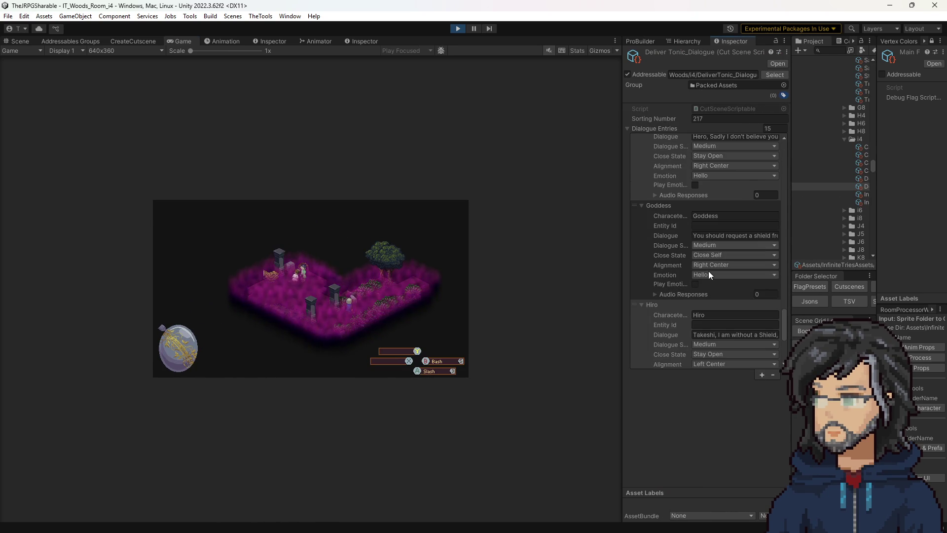
mouse_move(622, 209)
mouse_down()
mouse_move(135, 256)
mouse_move(147, 253)
mouse_up()
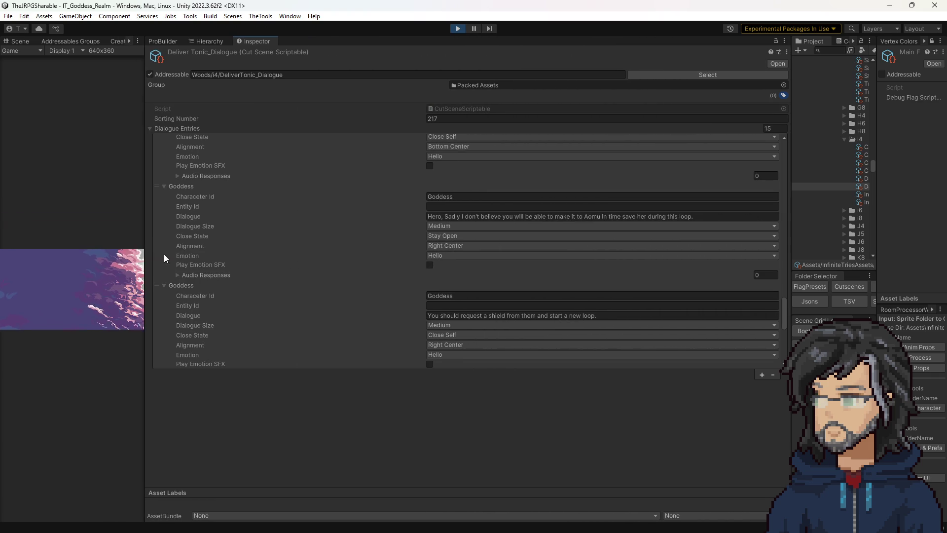
click(369, 246)
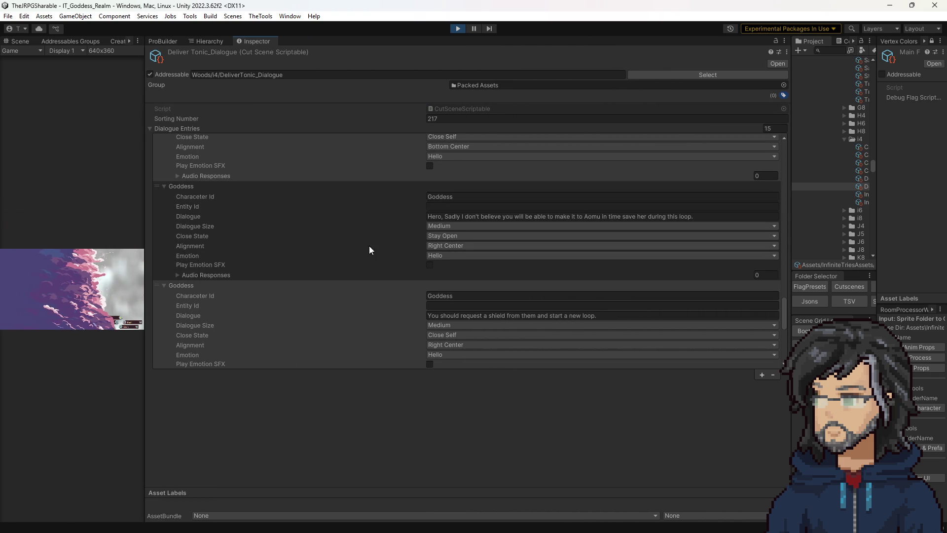
click(461, 225)
click(460, 259)
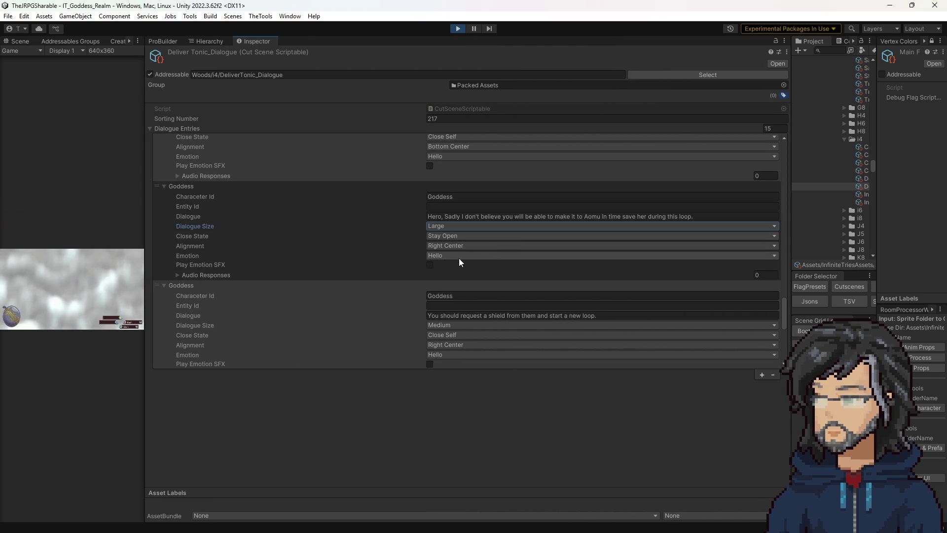
scroll(420, 295, down, 3)
click(443, 272)
click(503, 304)
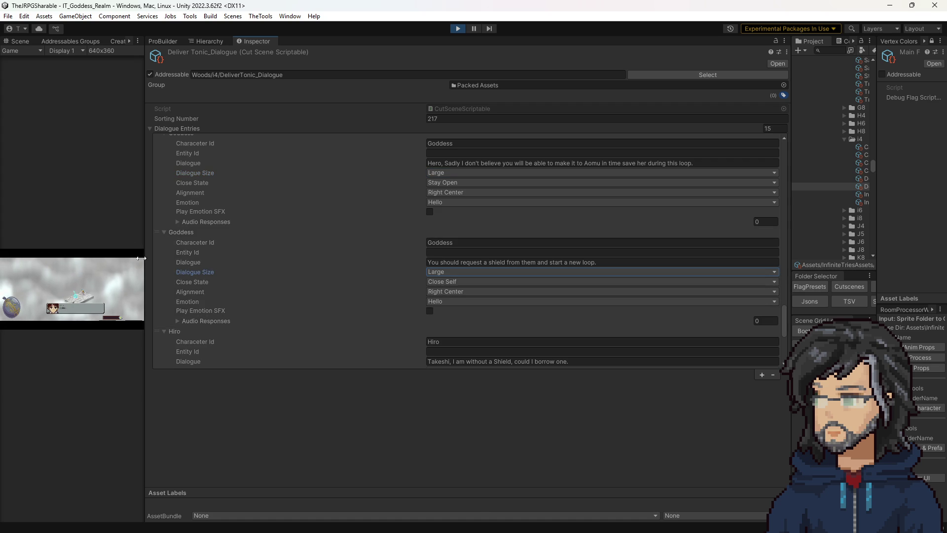
mouse_move(145, 229)
mouse_down()
mouse_move(531, 232)
mouse_move(414, 232)
mouse_up()
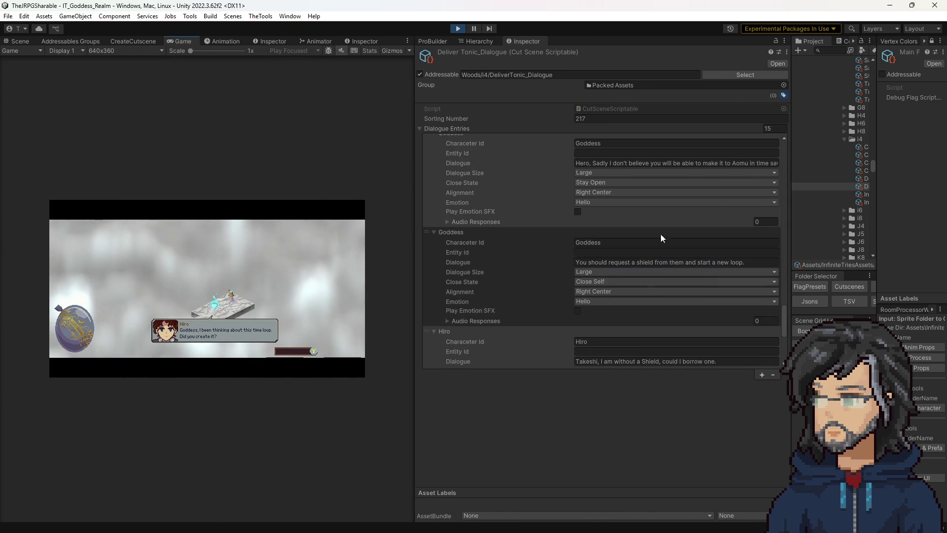
- Attempt a Ctrl+S save, then exit play mode and orbit the woods room Scene view
click(639, 162)
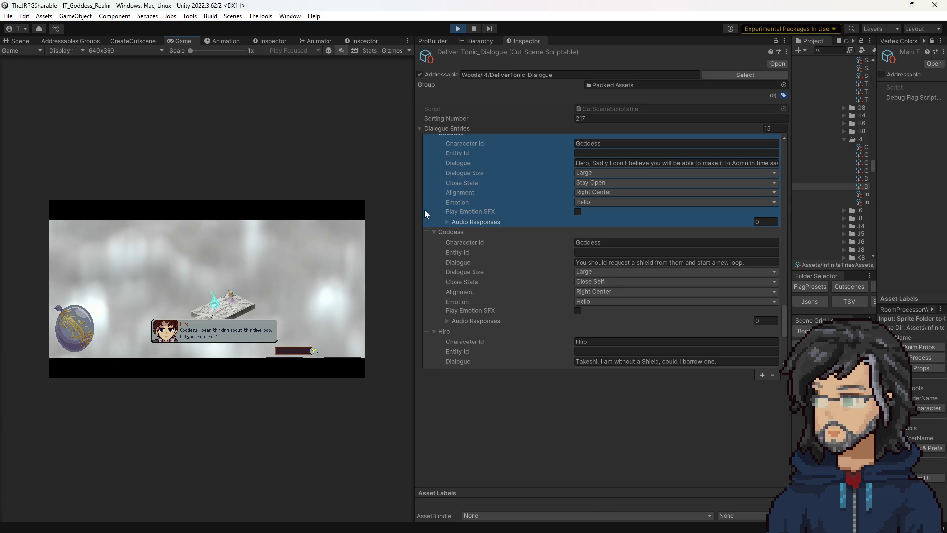
key(ctrl+s)
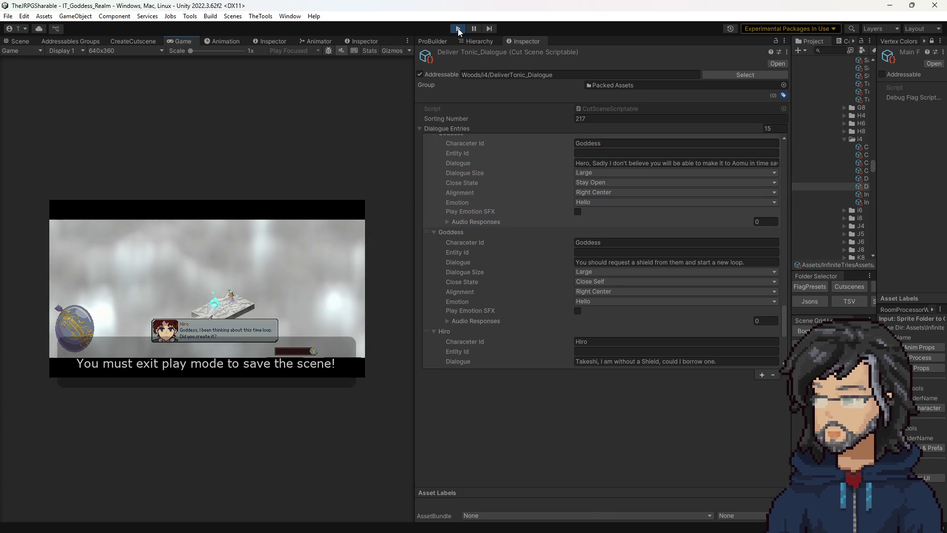
click(457, 28)
drag(327, 167, 320, 223)
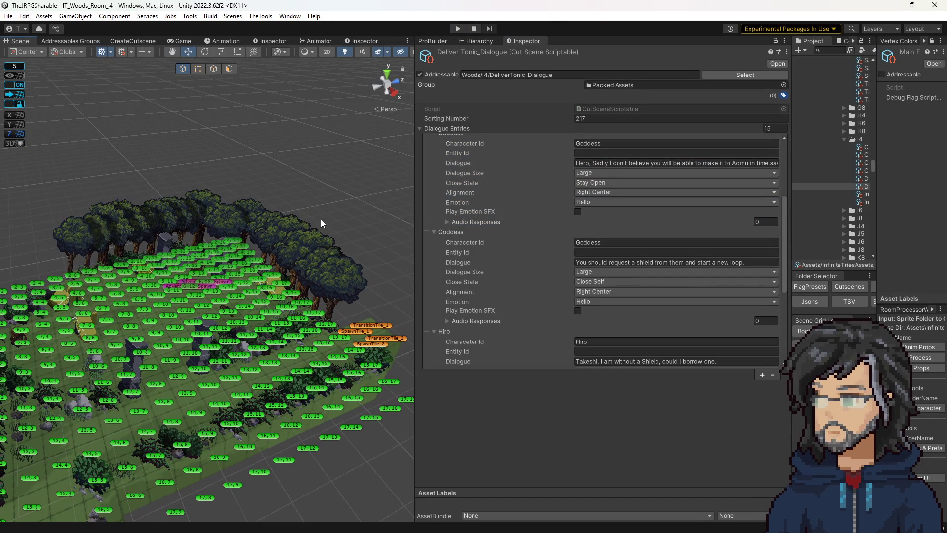